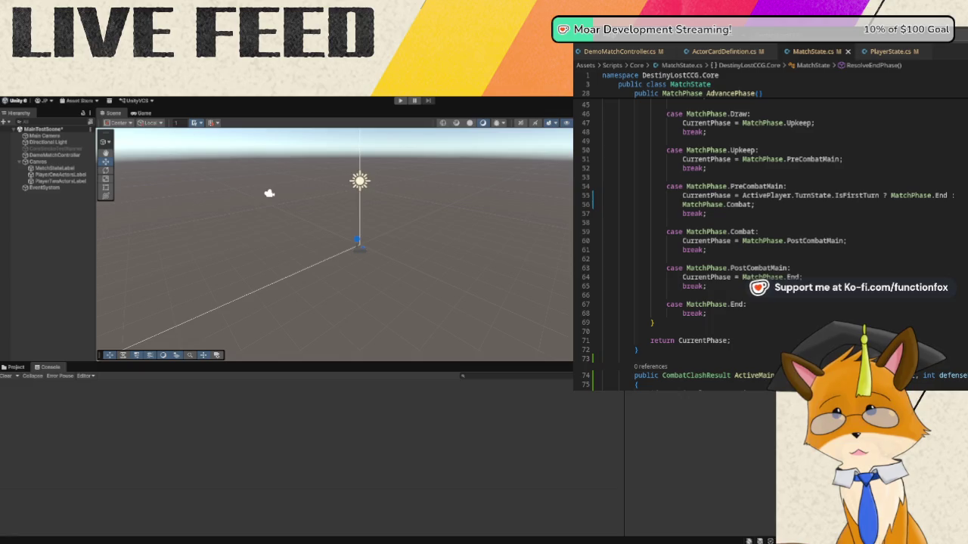
# - Select the method's opening brace line and place the caret on the ActiveMainAttacksInactiveMain signature
pyautogui.scroll(-1, 842, 298)
pyautogui.scroll(-1, 843, 297)
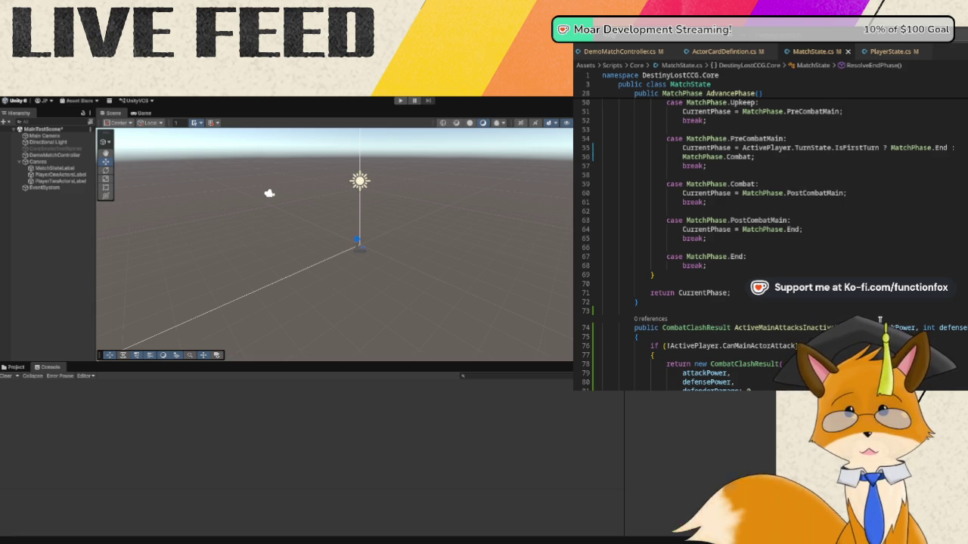
pyautogui.moveTo(887, 318)
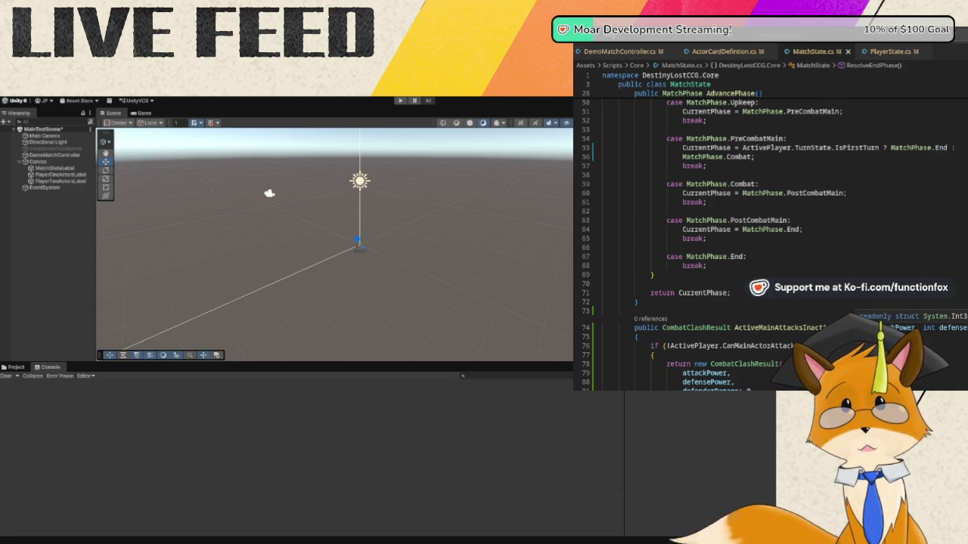
pyautogui.moveTo(603, 337); pyautogui.dragTo(639, 337)
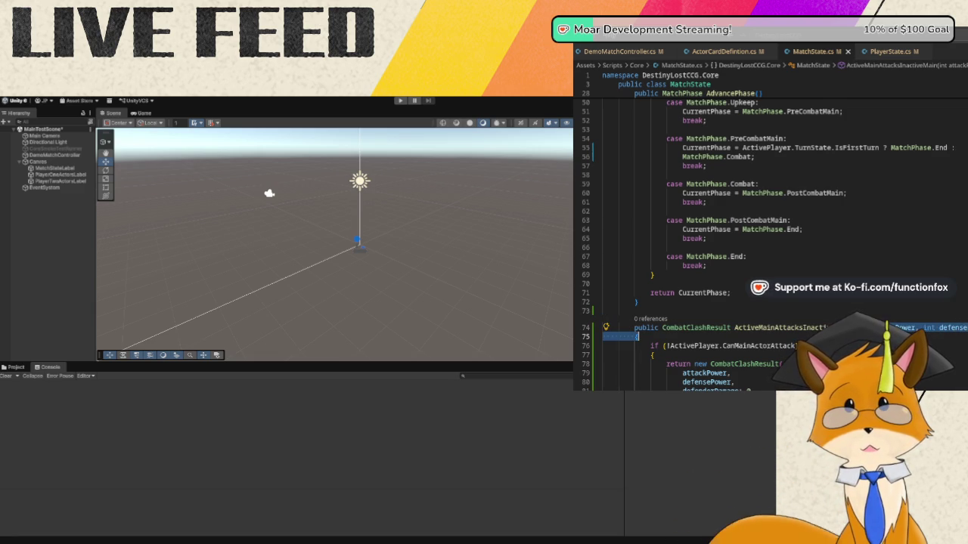
pyautogui.click(635, 327)
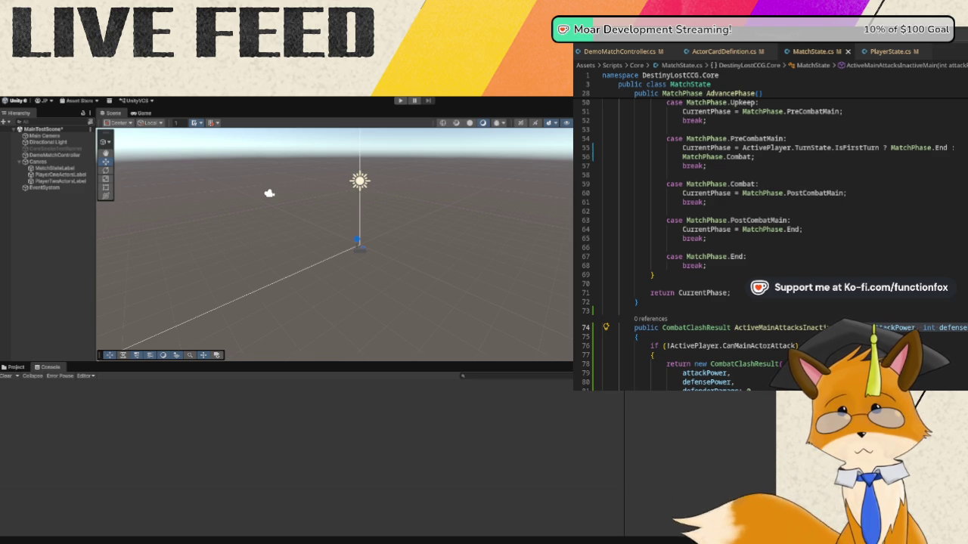
# - Jump to CombatCalculator.cs and add a blank line after the ResolveAttack method
pyautogui.press('F12')
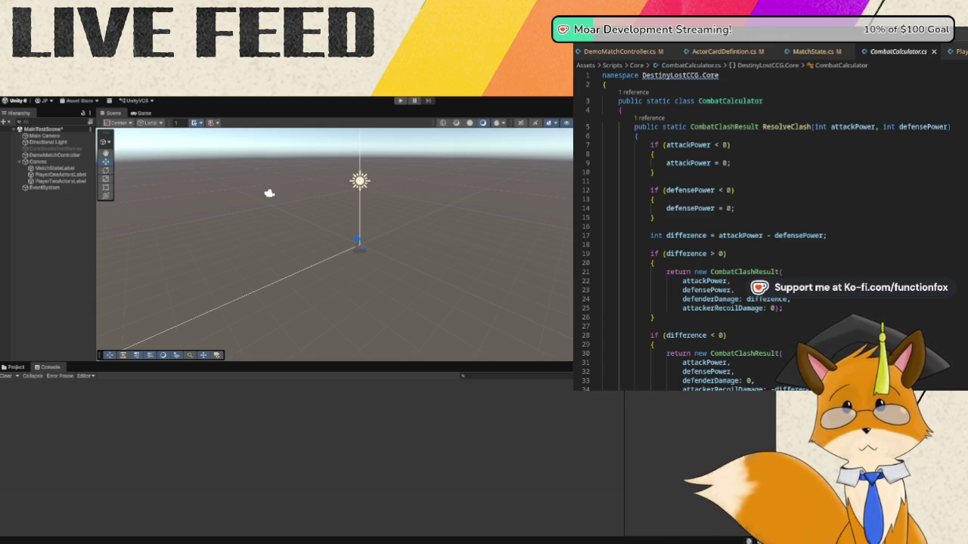
pyautogui.scroll(-3, 929, 171)
pyautogui.scroll(-7, 928, 171)
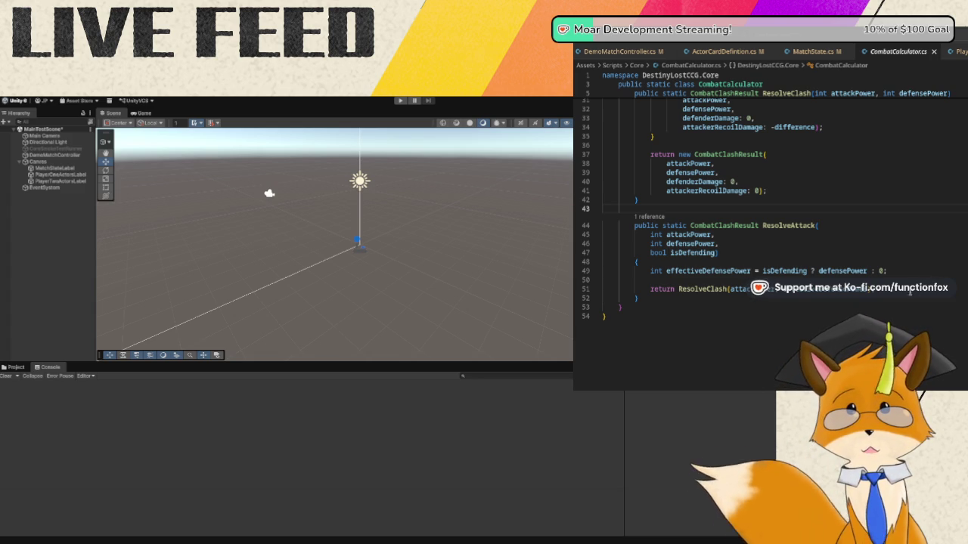
pyautogui.click(741, 298)
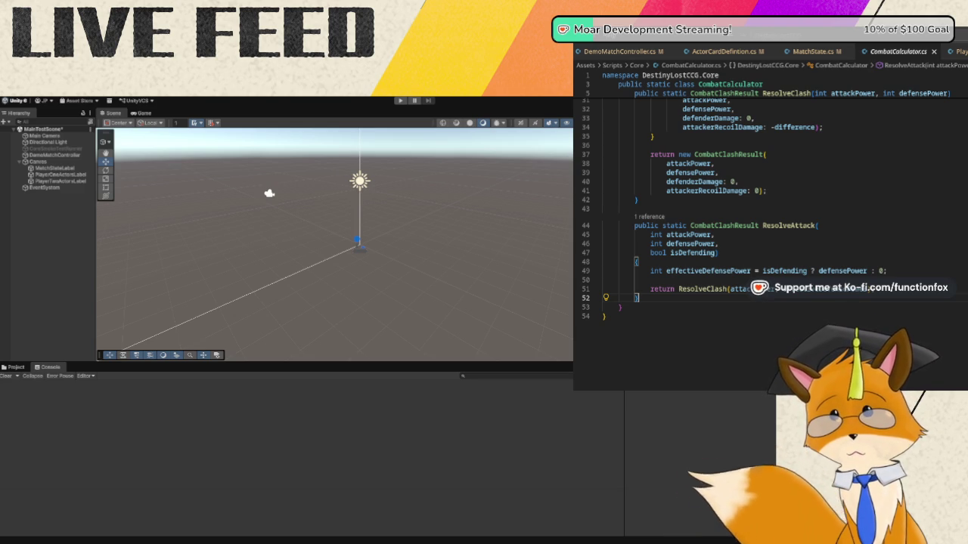
pyautogui.press('Return')
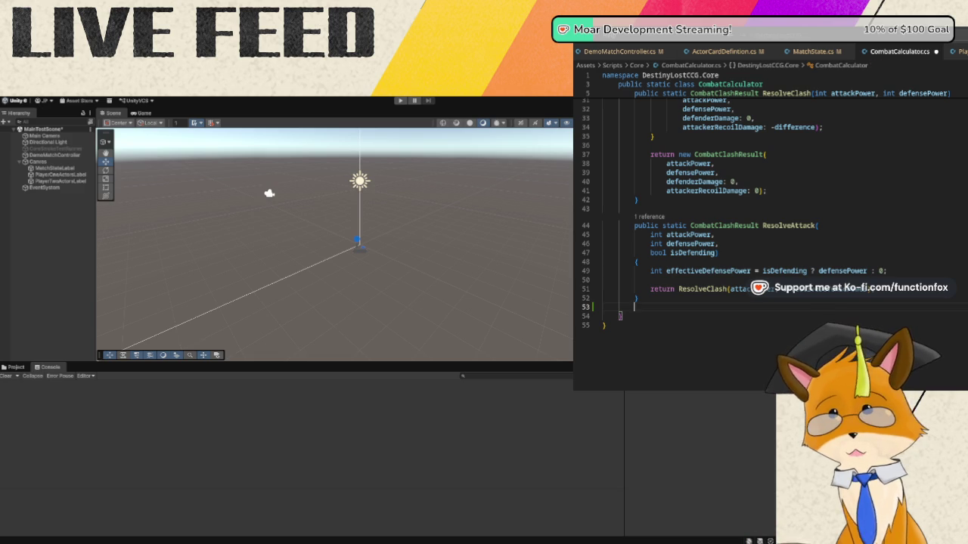
# - Add a GetAttackPower(ActorState actor) method that returns actor.Definition.AttackPower
pyautogui.write('public')
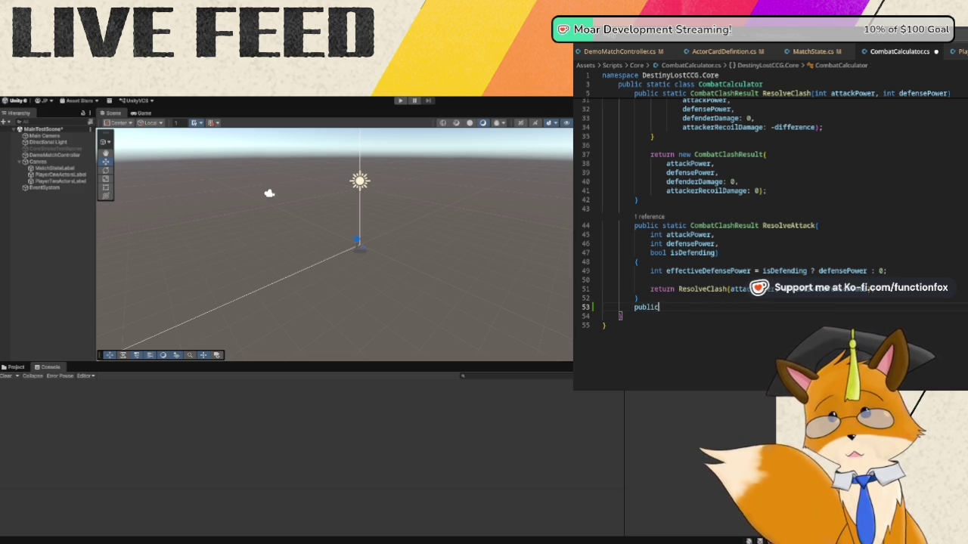
pyautogui.write(' static int')
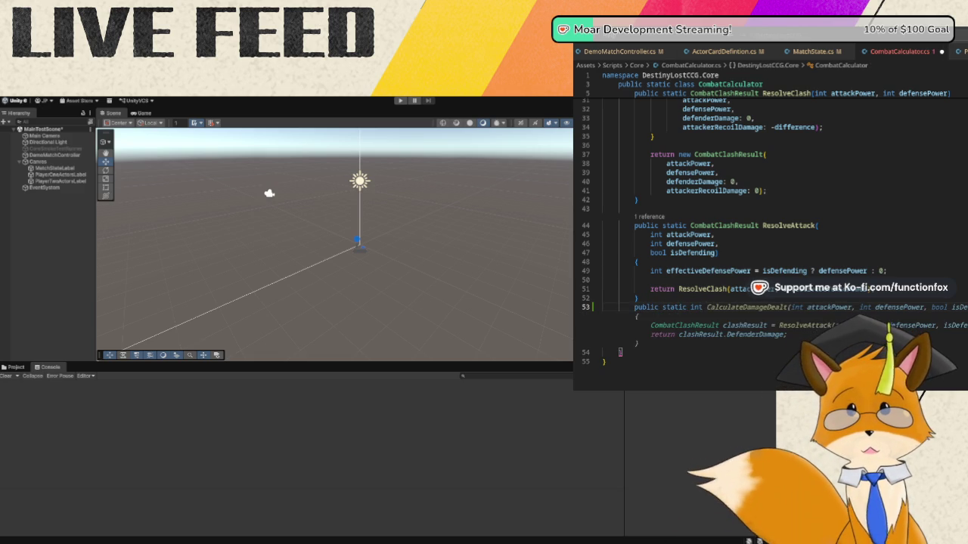
pyautogui.write(' GetAttackPower(Actor')
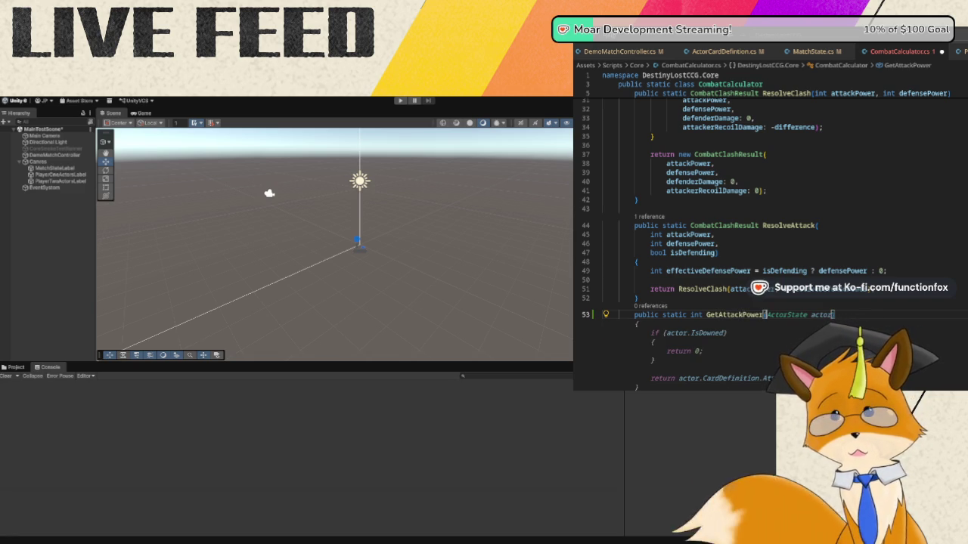
pyautogui.write('S')
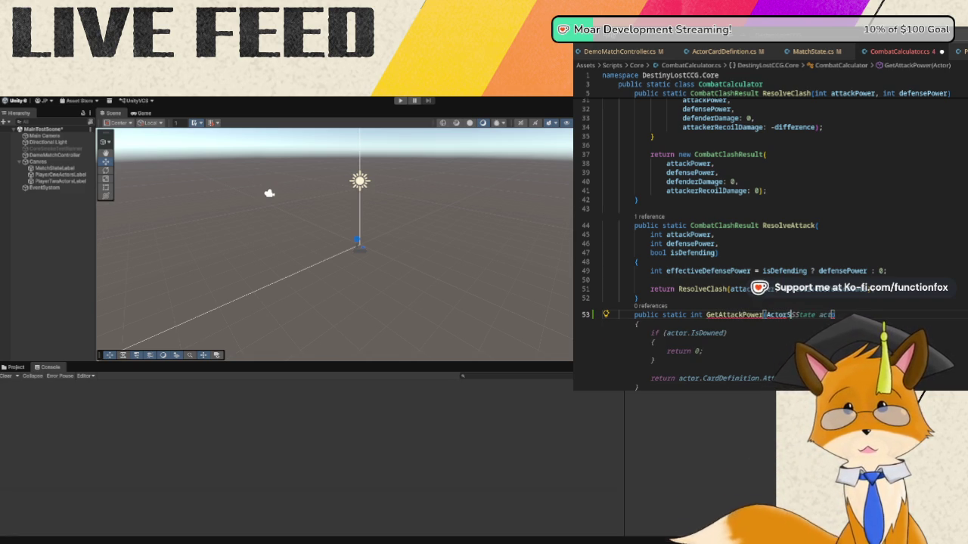
pyautogui.write('tate actor')
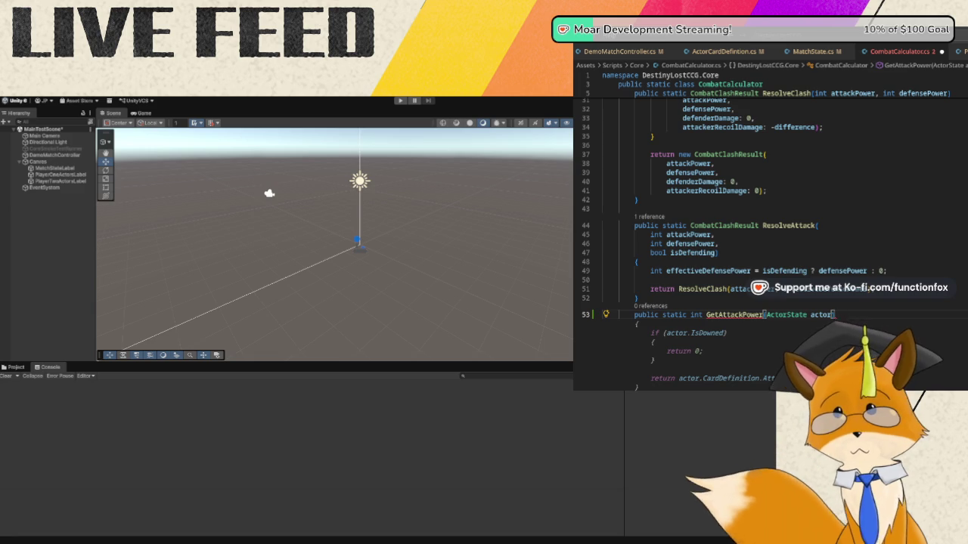
pyautogui.scroll(-2, 756, 227)
pyautogui.write(')')
pyautogui.press('Return')
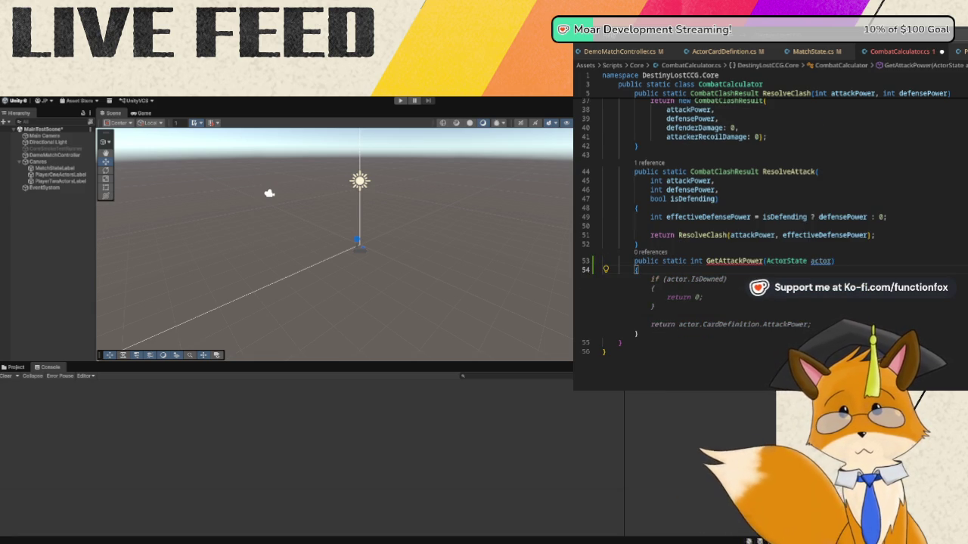
pyautogui.write('{')
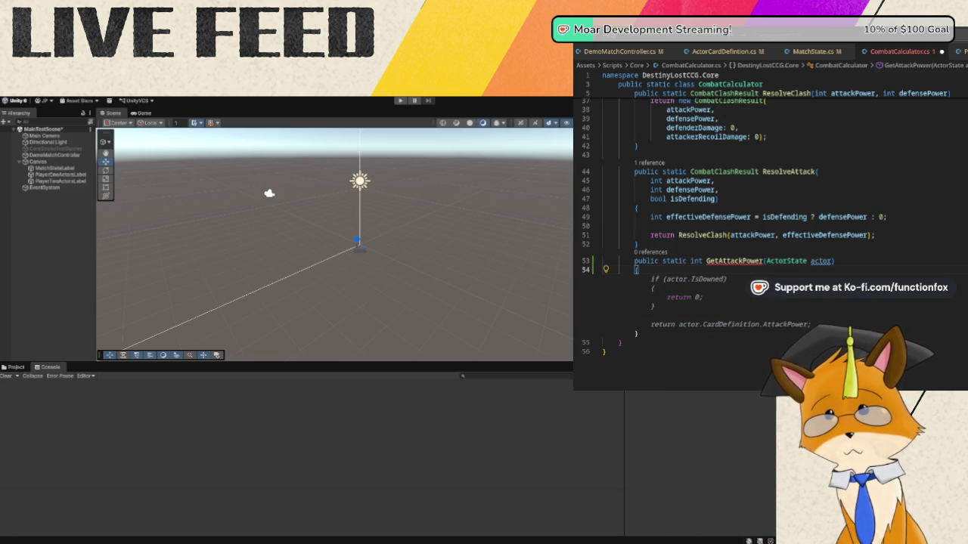
pyautogui.press('Return')
pyautogui.write('ret')
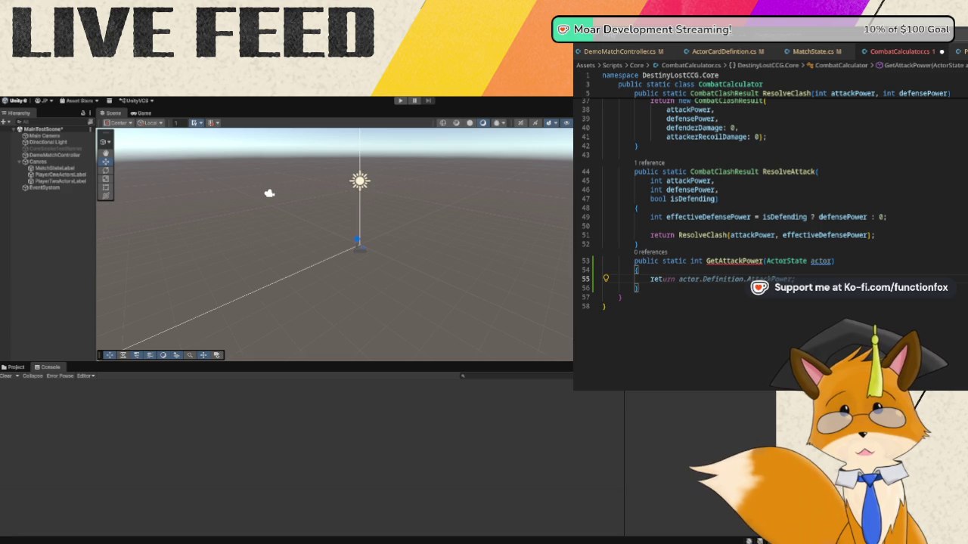
pyautogui.press('Tab')
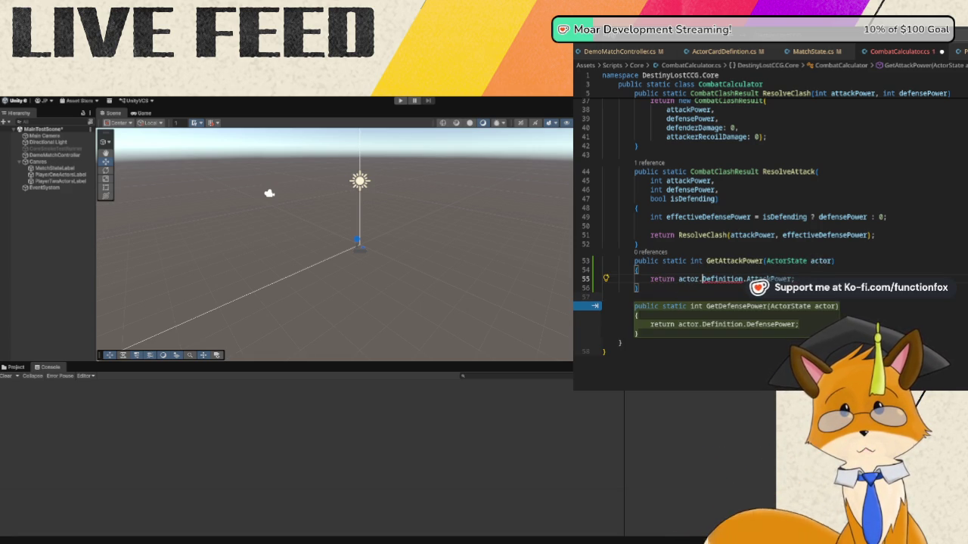
# - Make GetAttackPower read BaseDefinition instead of Definition and remove the extra blank line
pyautogui.press('Escape')
pyautogui.write('Base')
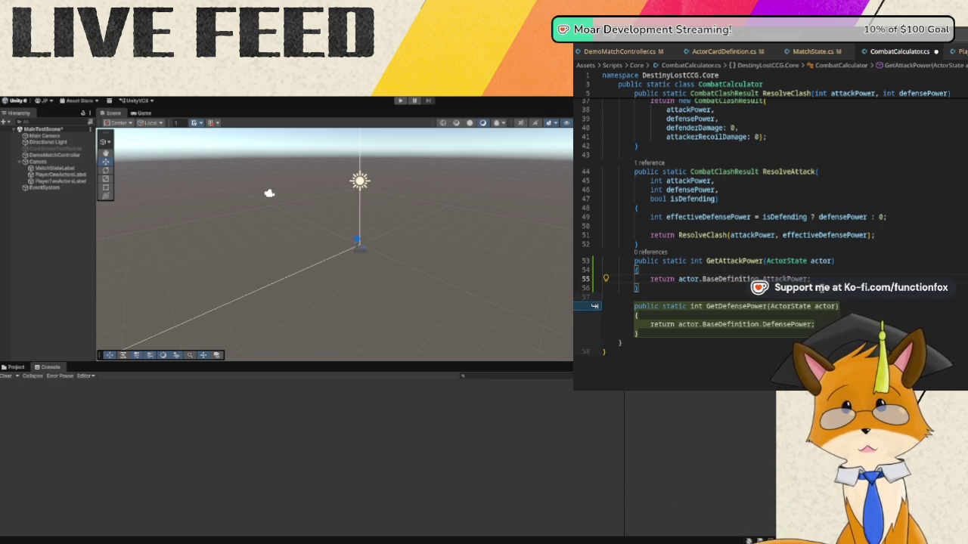
pyautogui.press('BackSpace')
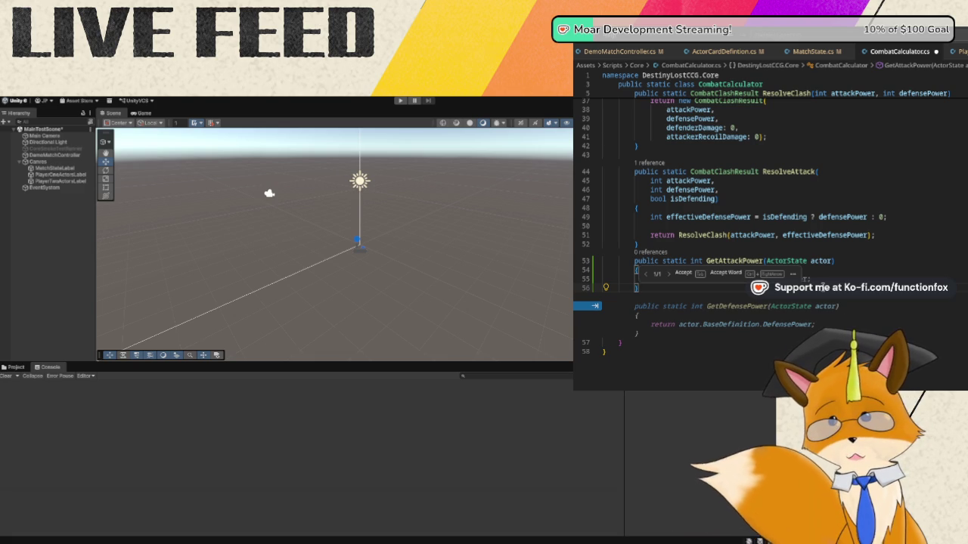
# - Add the suggested GetDefensePower method, save CombatCalculator.cs, and switch to DemoMatchController.cs
pyautogui.click(598, 309)
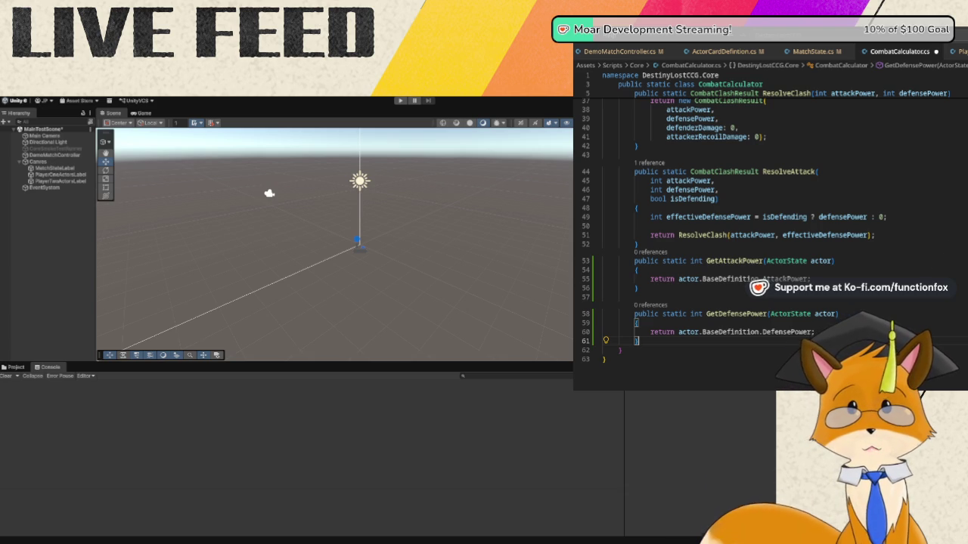
pyautogui.hotkey('ctrl', 's')
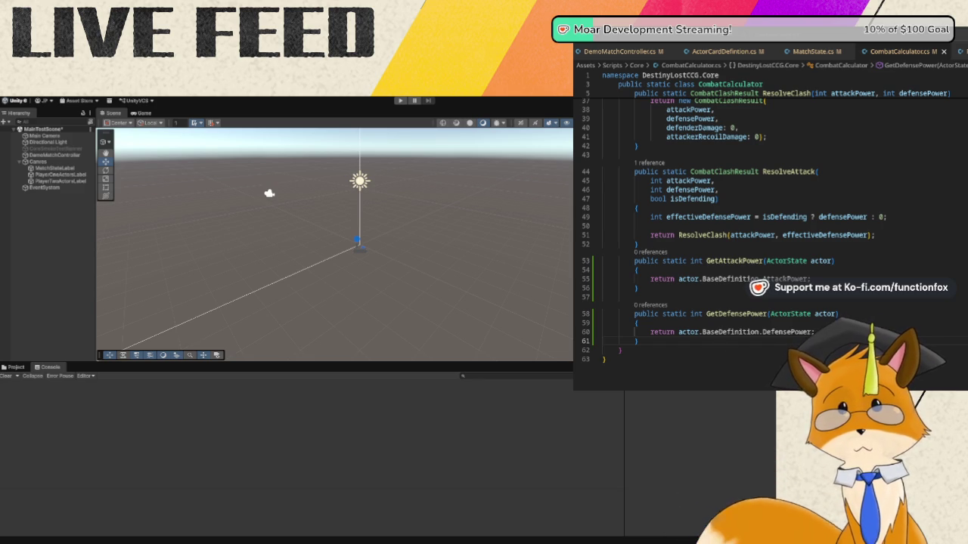
pyautogui.click(632, 51)
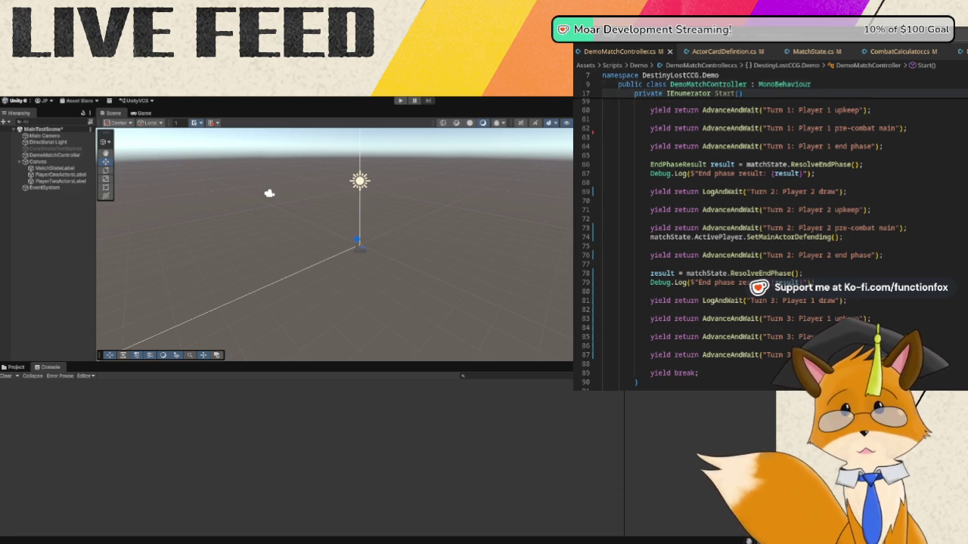
# - In MatchState.cs, delete the attack and defense power parameters of ActiveMainAttacksInactiveMain
pyautogui.click(812, 51)
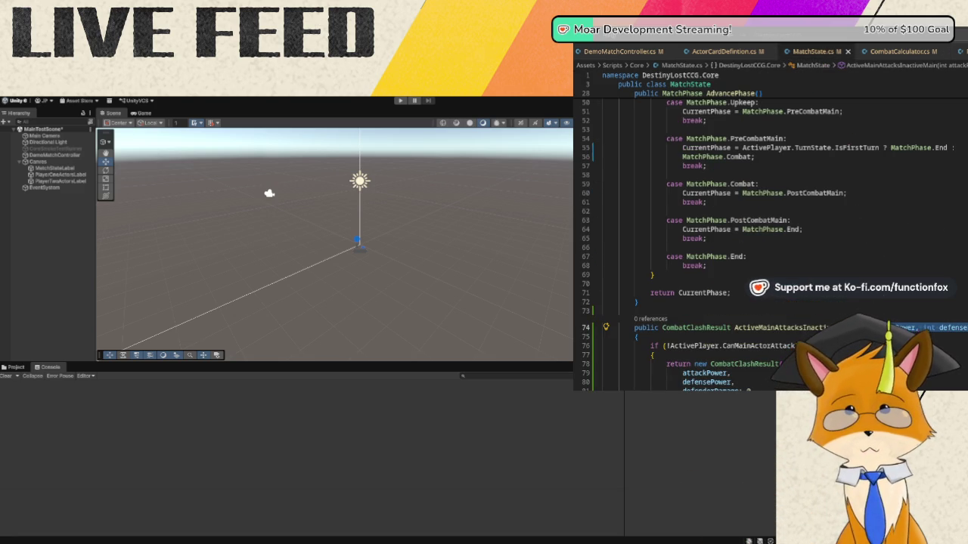
pyautogui.moveTo(903, 327)
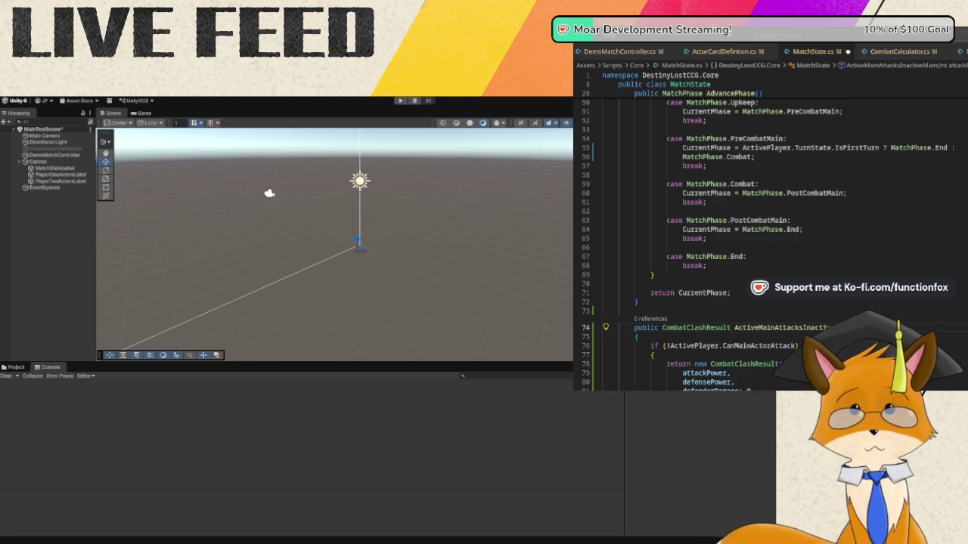
pyautogui.press('BackSpace')
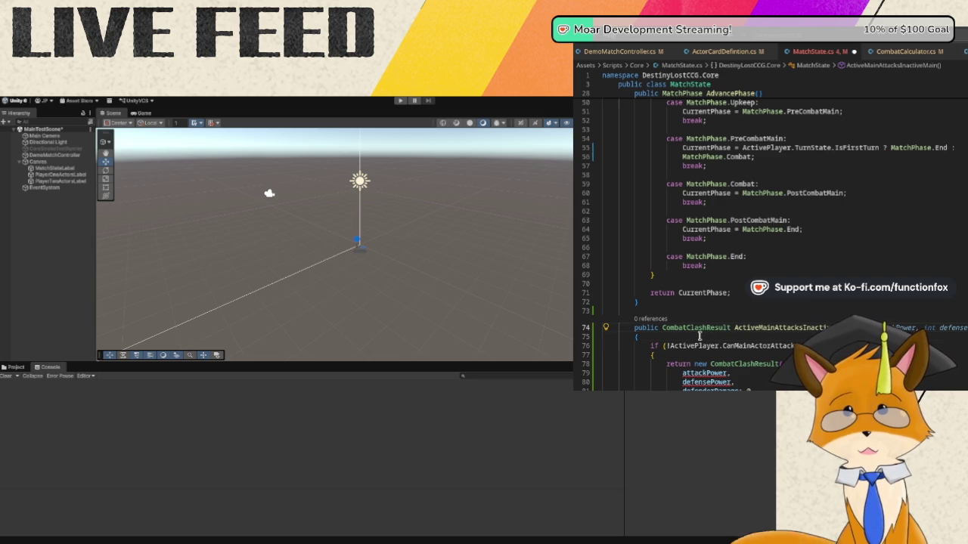
# - Compute attackPower and defensePower locally via CombatCalculator.GetAttackPower and GetDefensePower
pyautogui.press('Down')
pyautogui.press('Return')
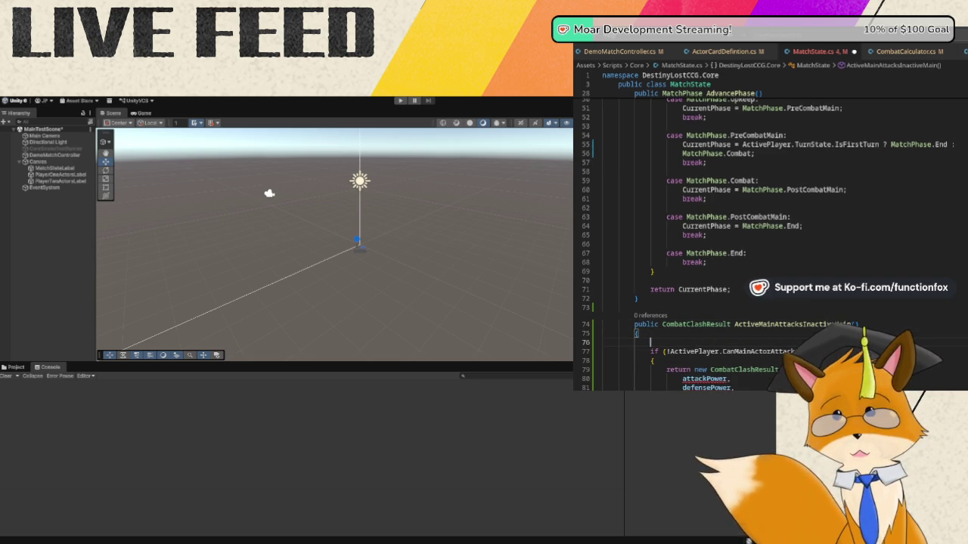
pyautogui.write('int')
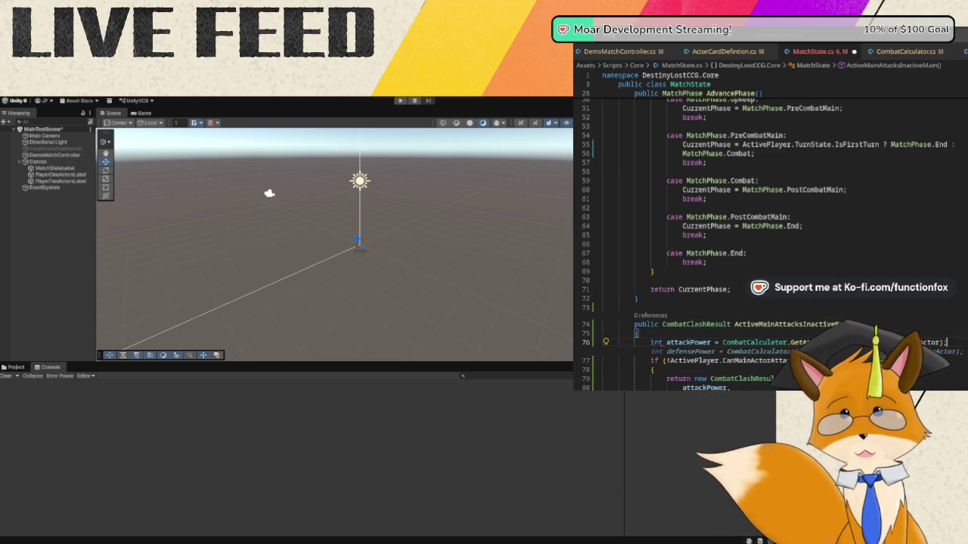
pyautogui.press('Tab')
pyautogui.press('Return')
pyautogui.press('Tab')
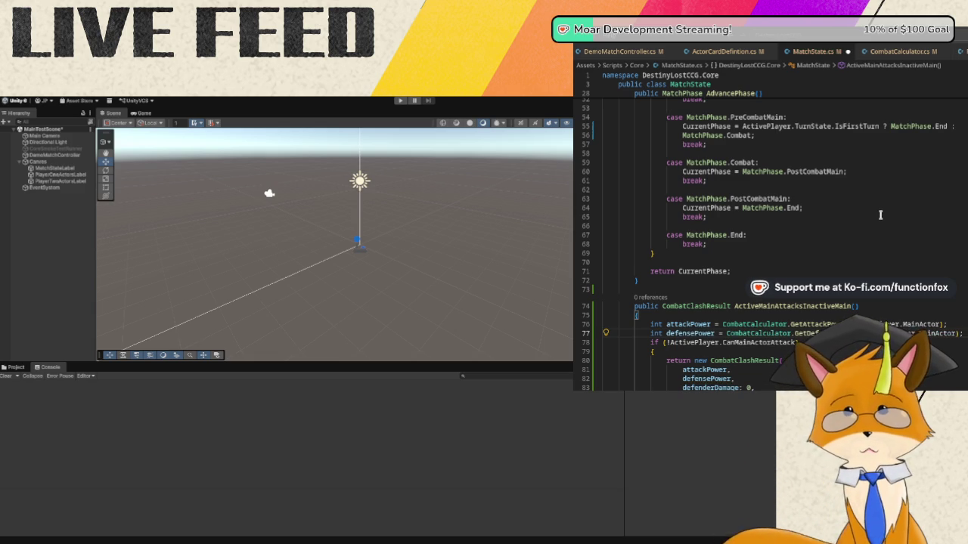
# - Add a blank line after the defensePower line and save MatchState.cs
pyautogui.scroll(-2, 881, 214)
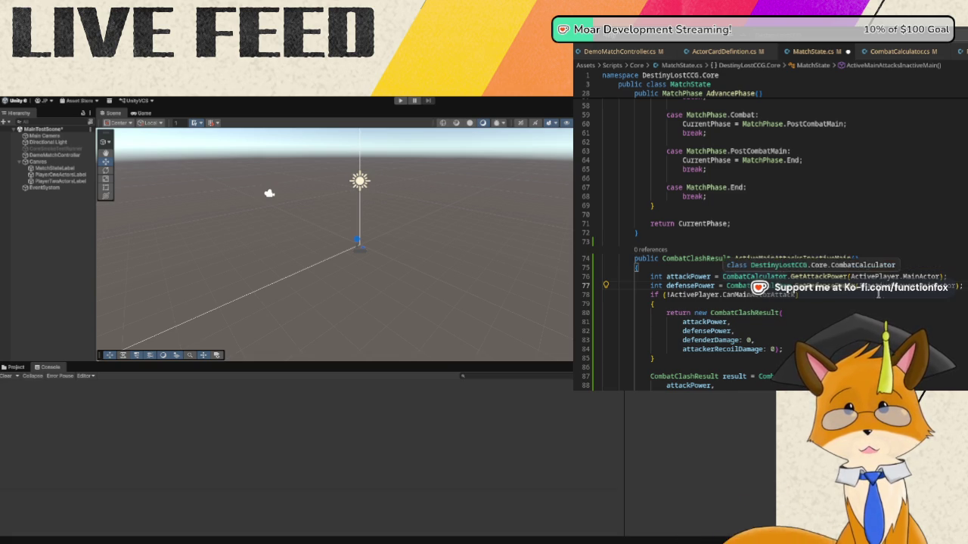
pyautogui.scroll(-1, 763, 347)
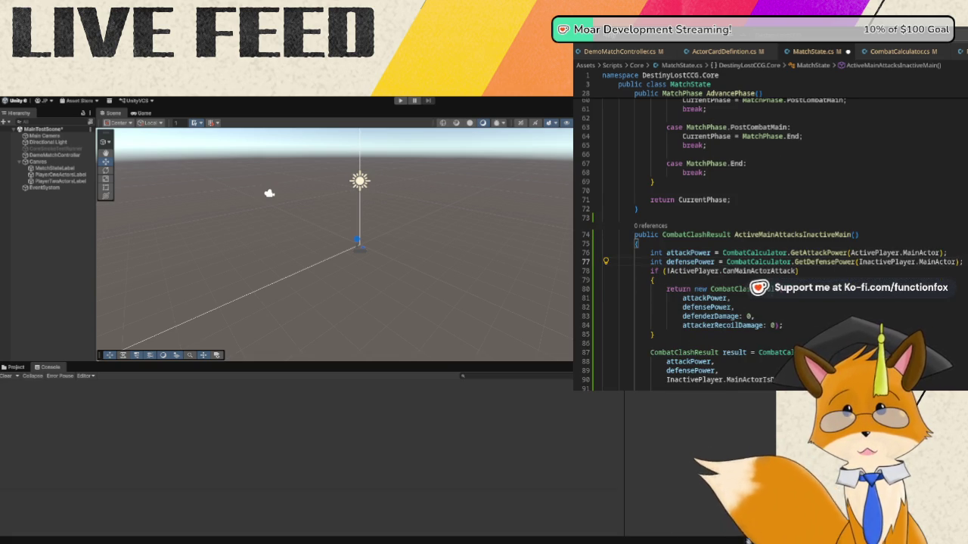
pyautogui.press('Return')
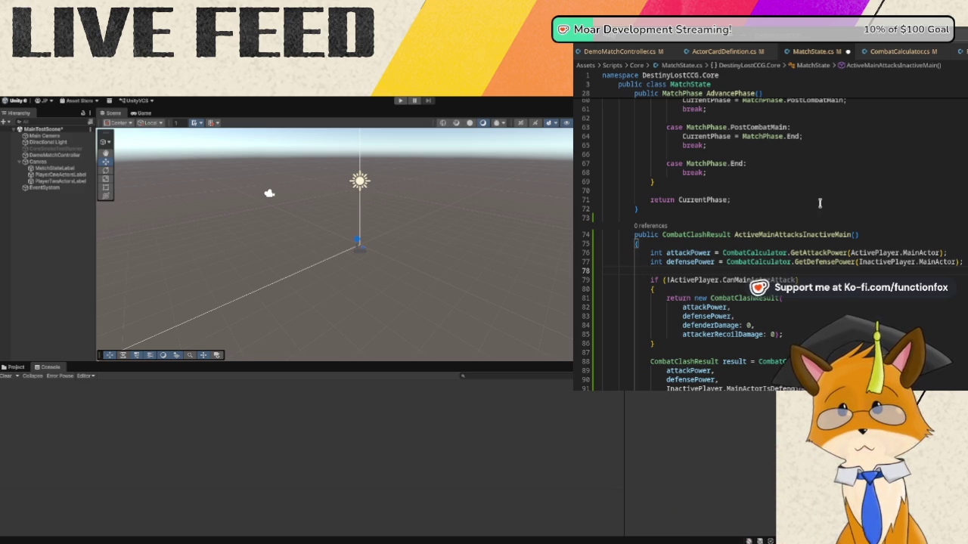
pyautogui.scroll(-5, 819, 203)
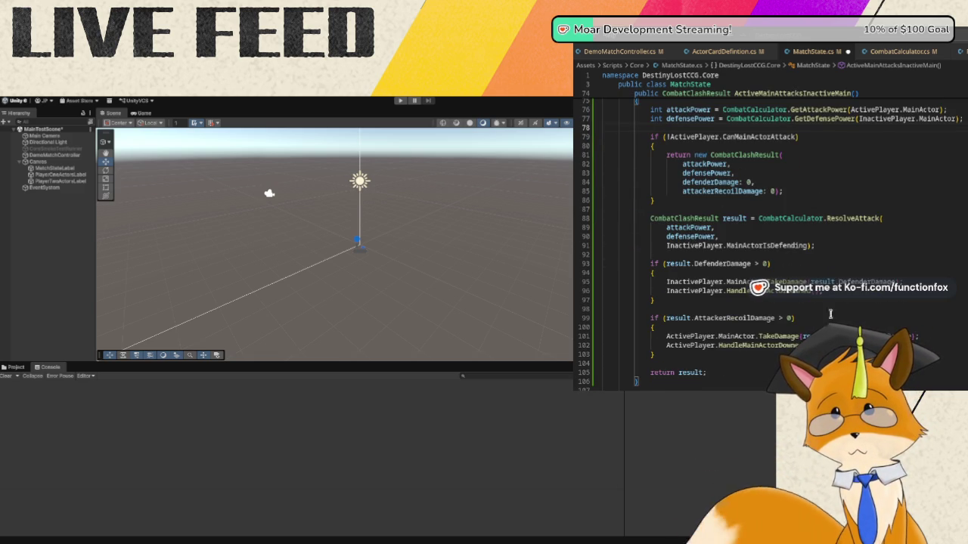
pyautogui.moveTo(866, 282)
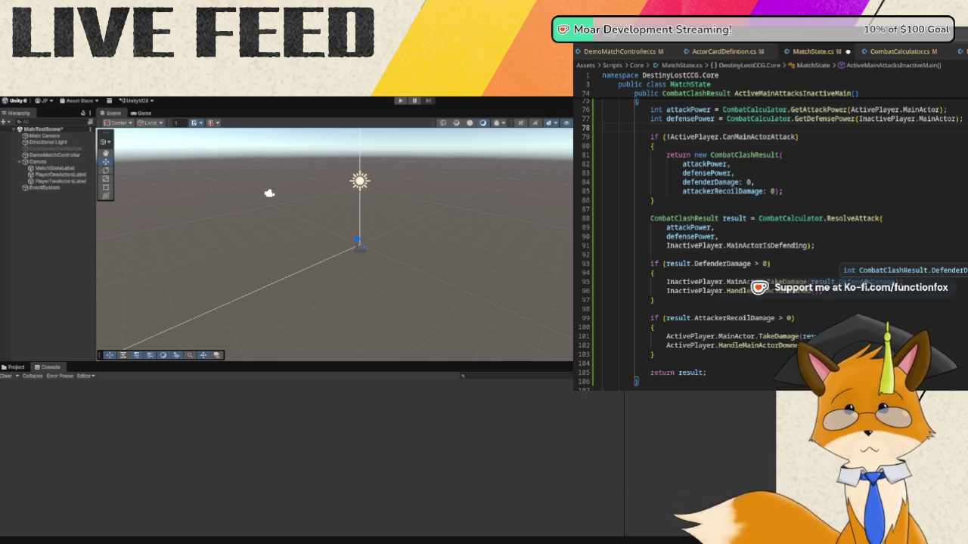
pyautogui.hotkey('ctrl', 's')
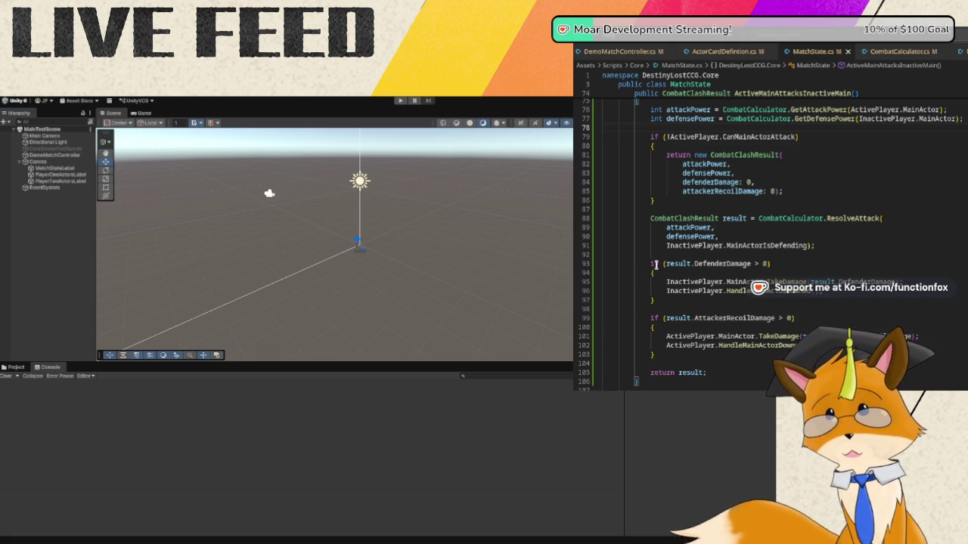
# - Return to the DemoMatchController.cs script
pyautogui.click(625, 50)
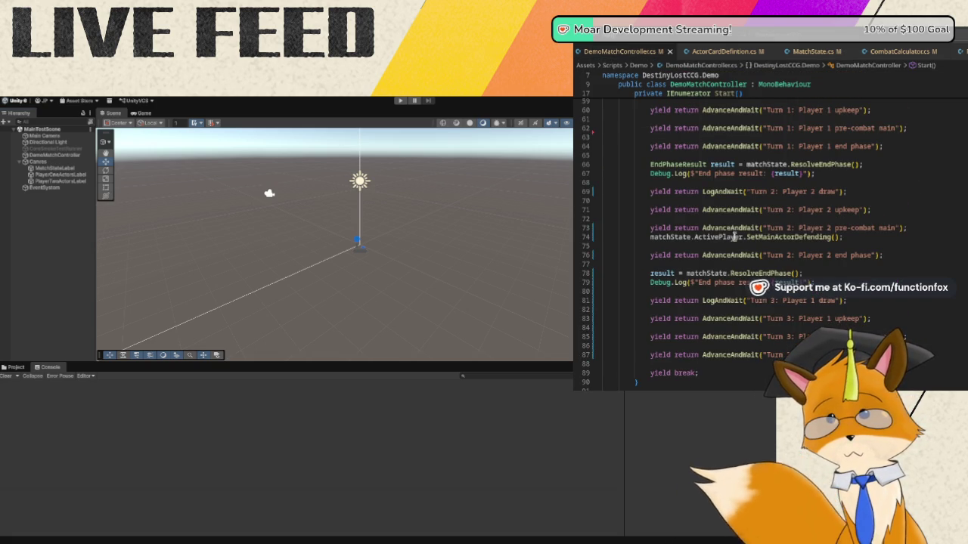
# - Add a new line after the "Turn 3: Player 1 combat" step on line 87
pyautogui.scroll(-4, 917, 220)
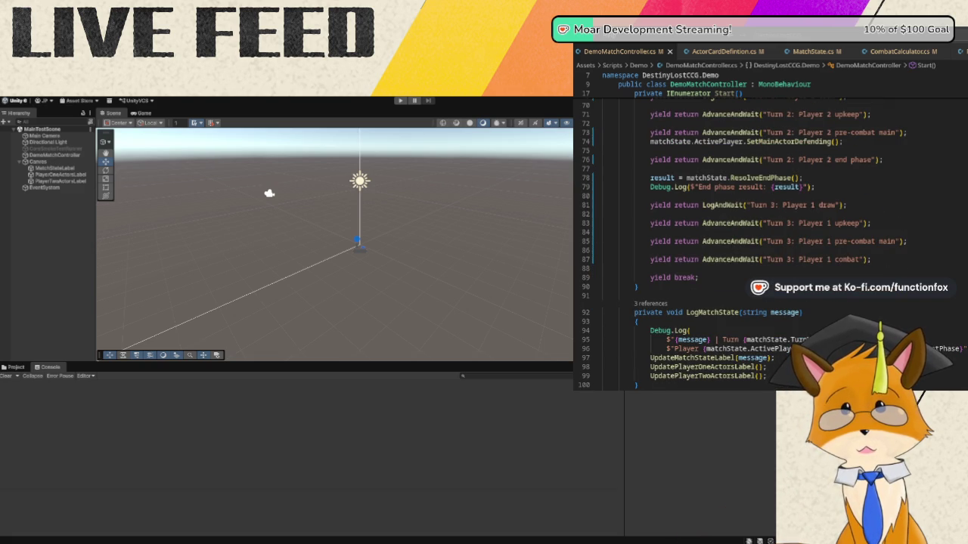
pyautogui.click(908, 260)
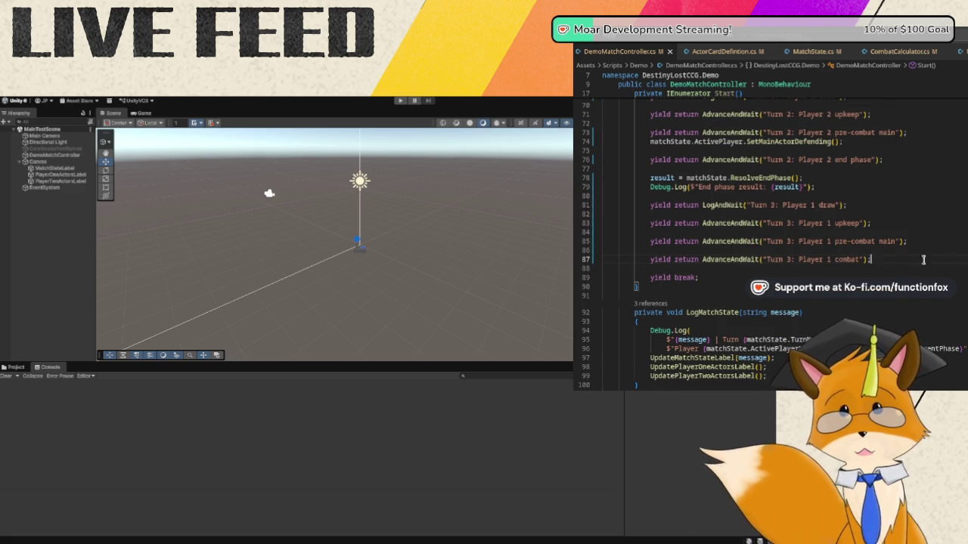
pyautogui.press('Return')
pyautogui.press('Return')
# - Store matchState.ActiveMainAttacksInactiveMain() in playerOneAttack and log it via LogCombatClash("Player 1 attacks Player 2")
pyautogui.write('CombatCla')
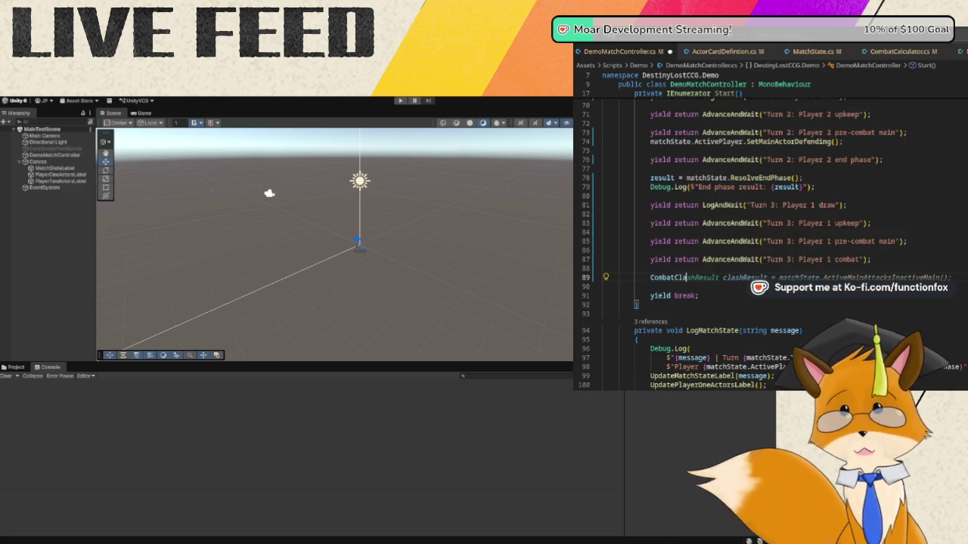
pyautogui.write('shResult player')
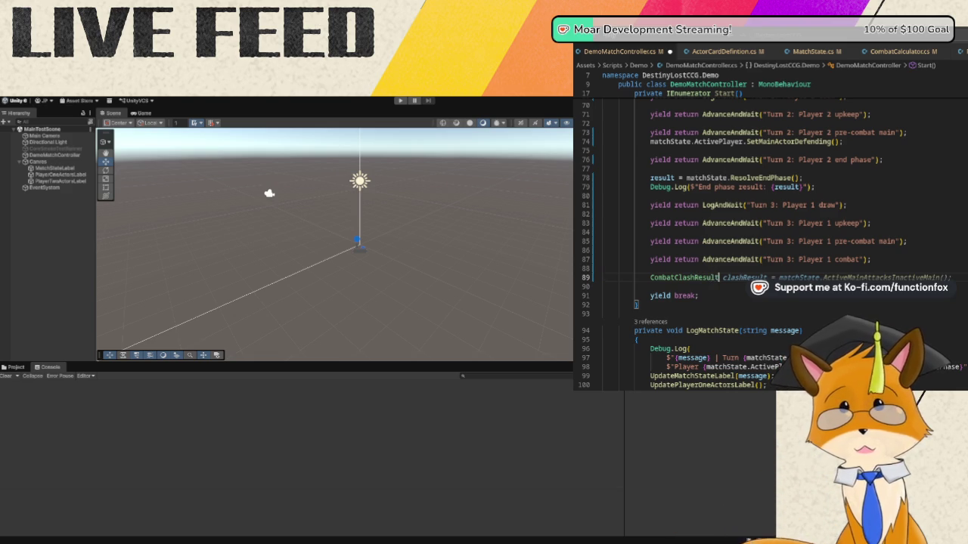
pyautogui.write('On')
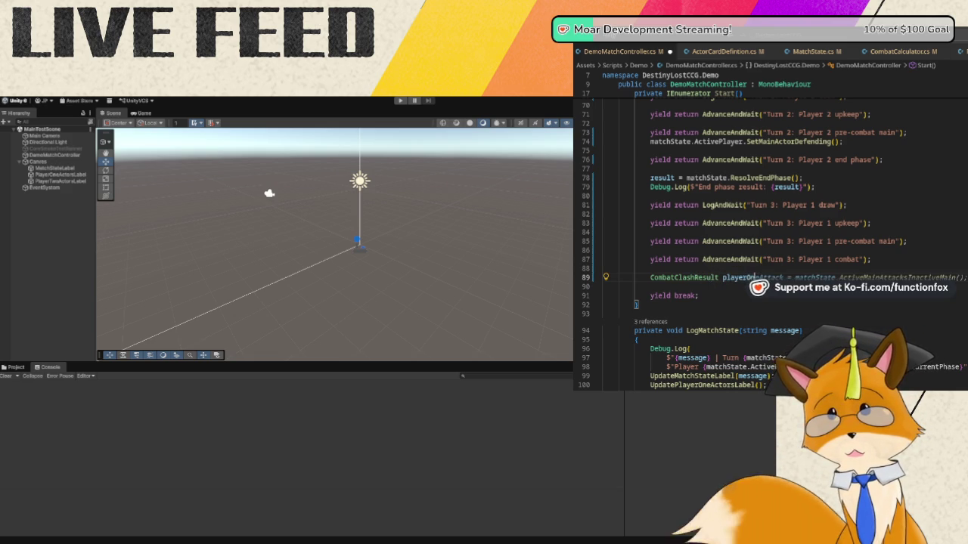
pyautogui.write('eAttack = ')
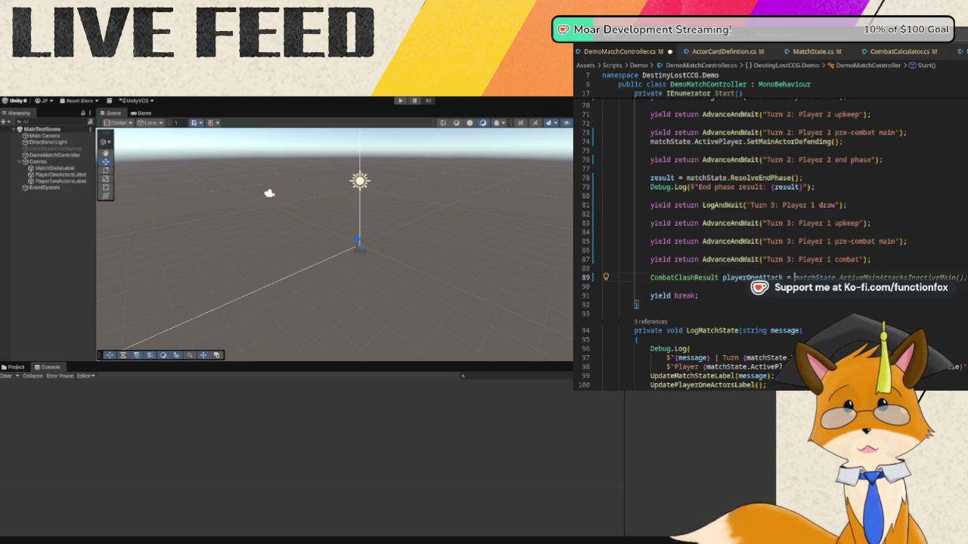
pyautogui.write('matchState.')
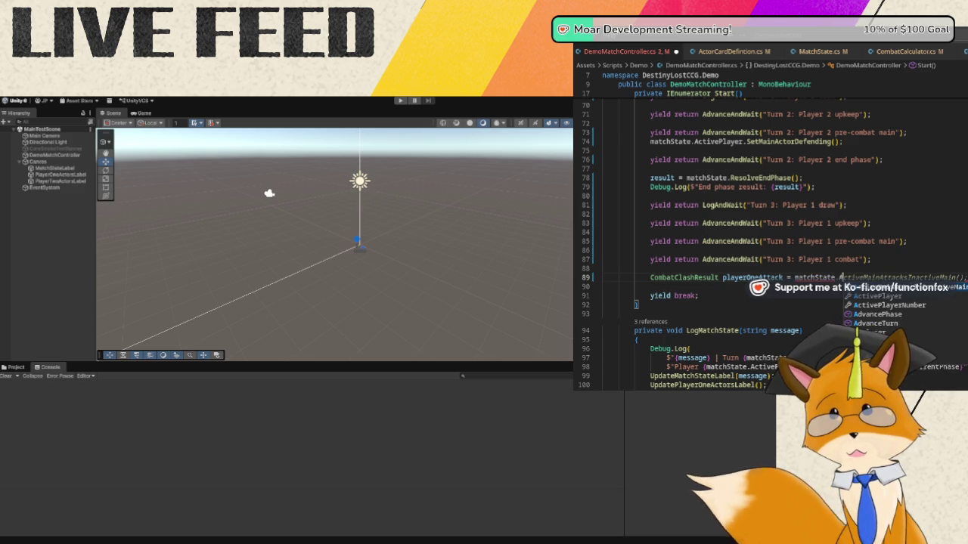
pyautogui.write('ActiveMainAtta')
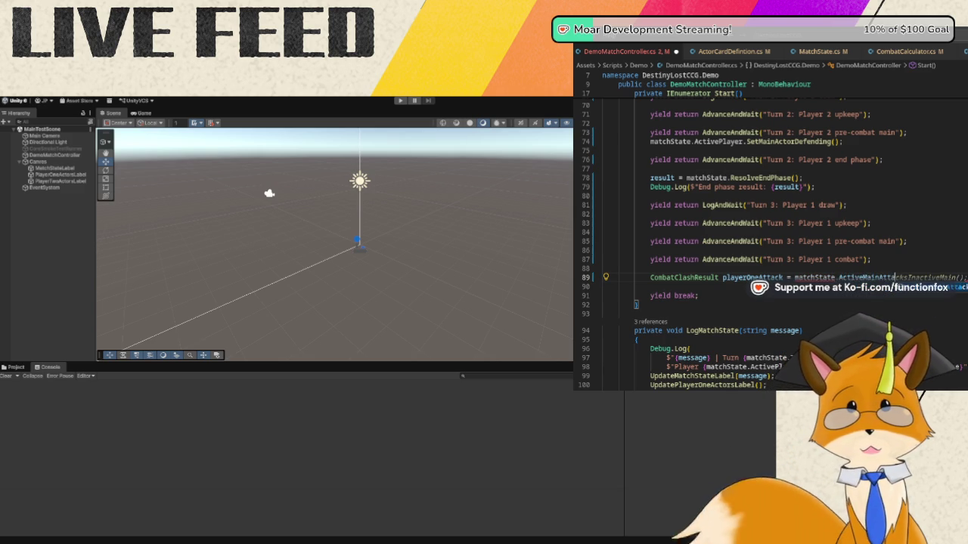
pyautogui.press('Tab')
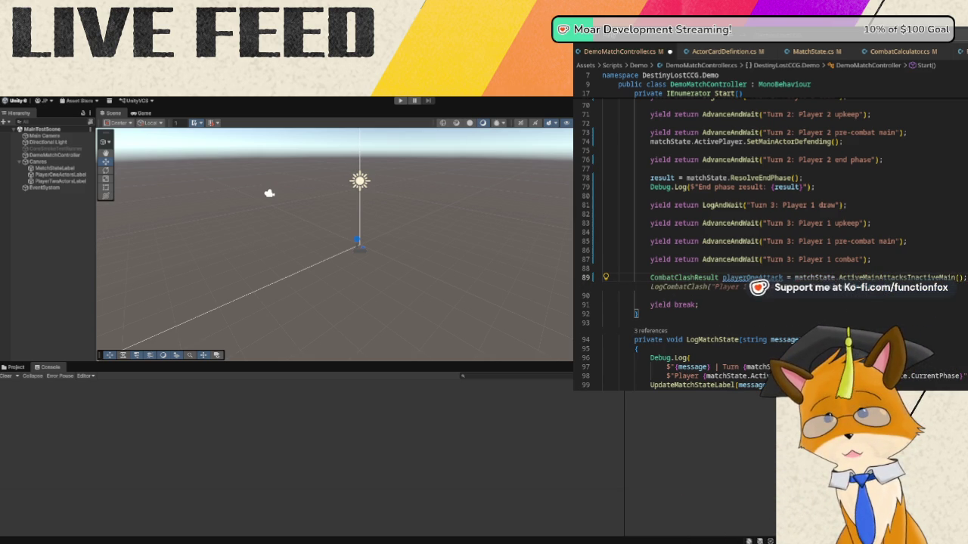
pyautogui.press('Return')
pyautogui.press('Return')
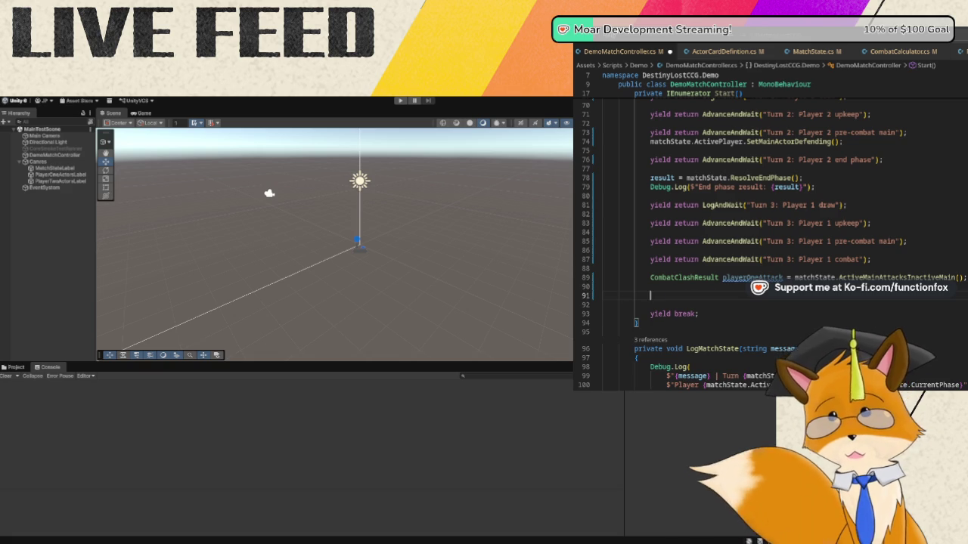
pyautogui.write('LogCom')
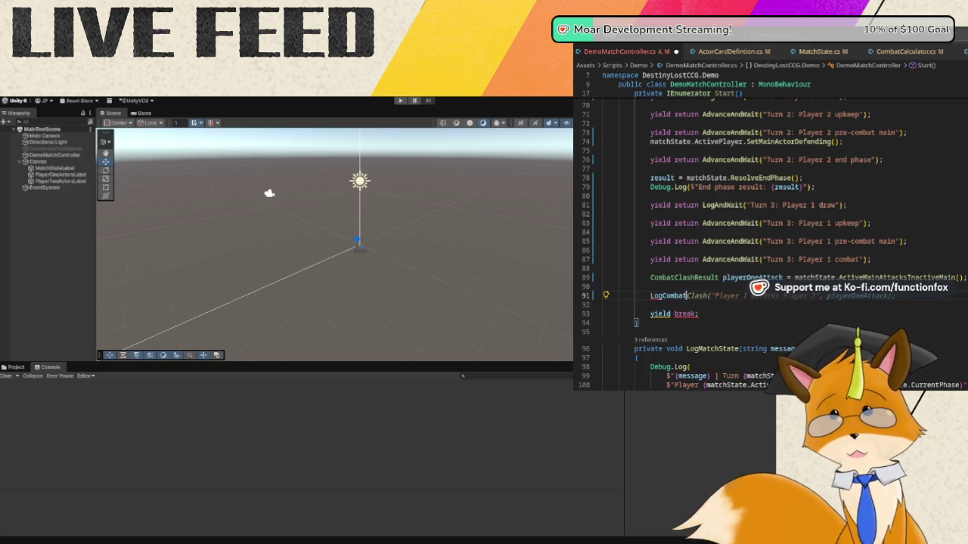
pyautogui.write('bat')
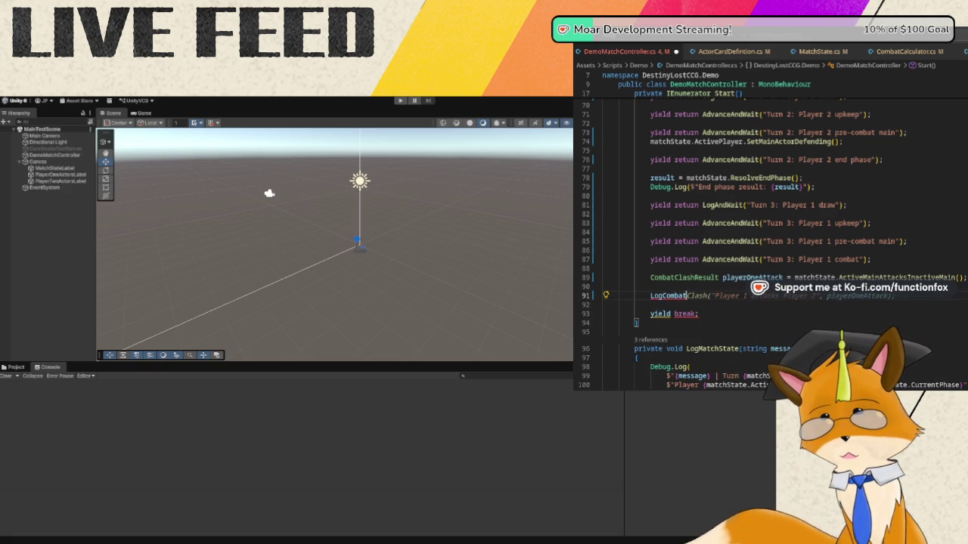
pyautogui.press('Escape')
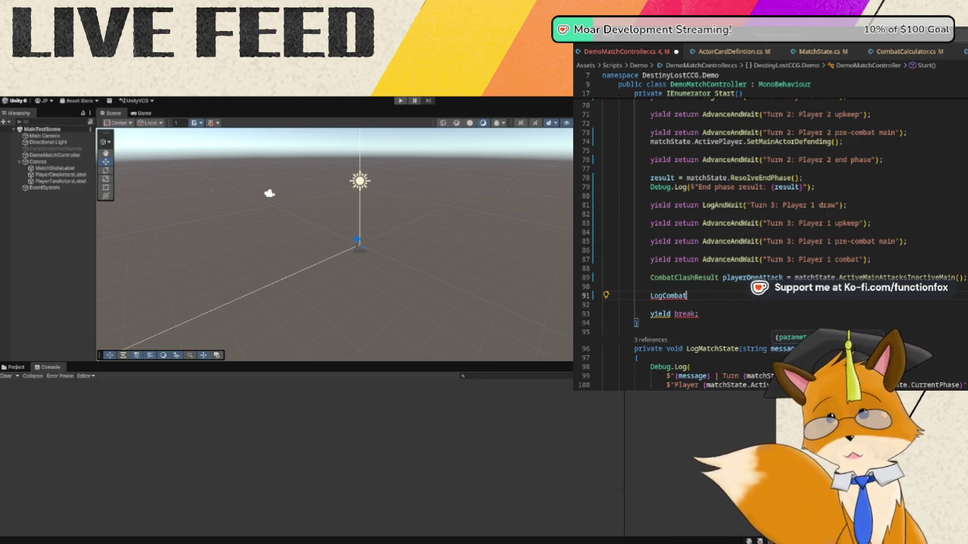
pyautogui.write('Cl')
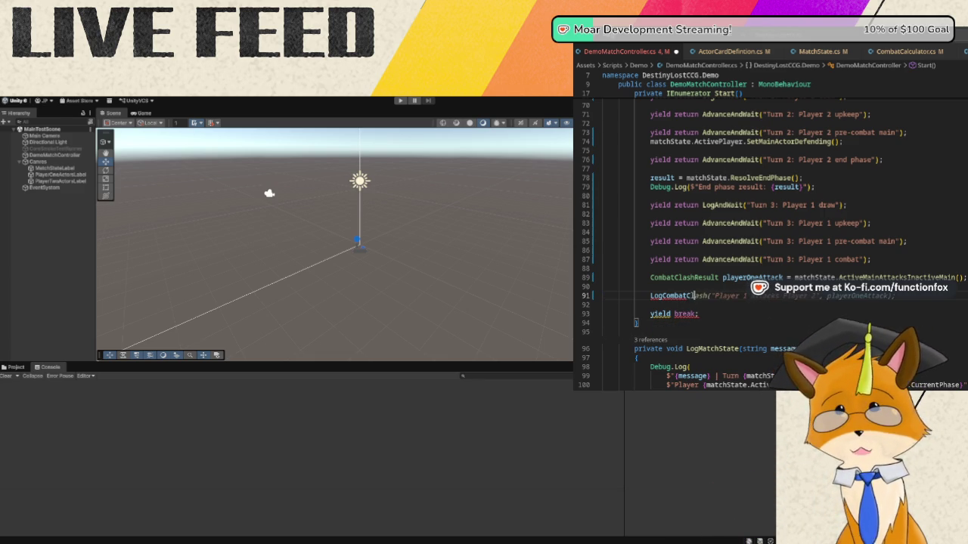
pyautogui.write('ash(')
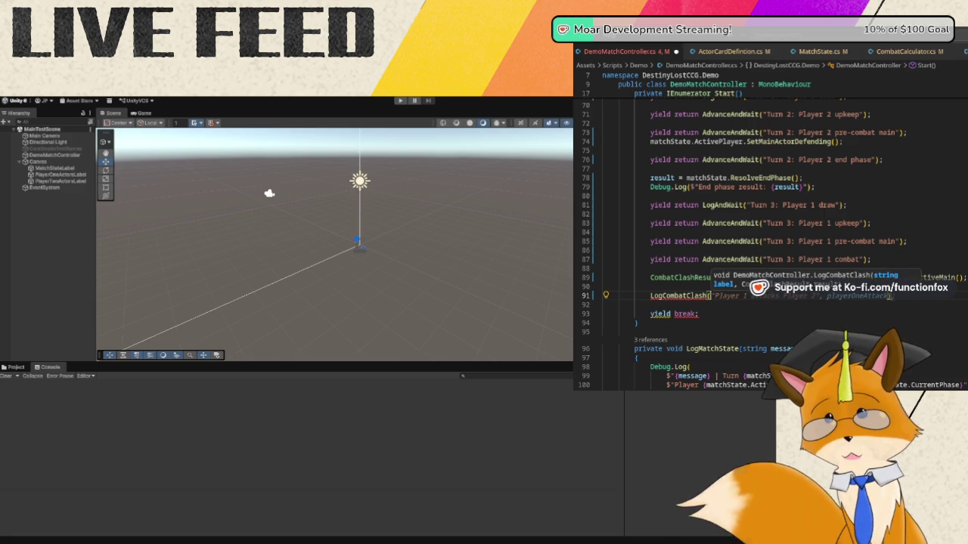
pyautogui.write('"Player 1 ')
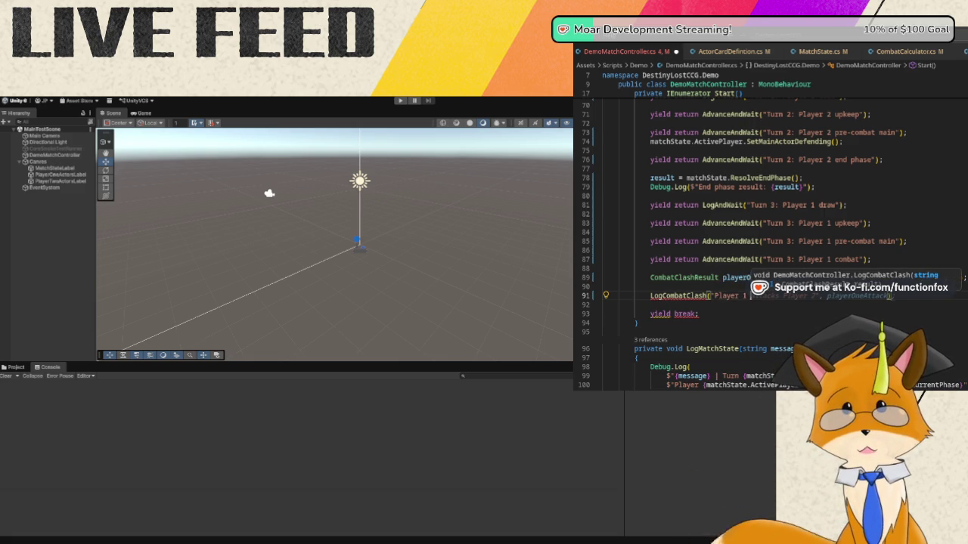
pyautogui.write('attacks Player ')
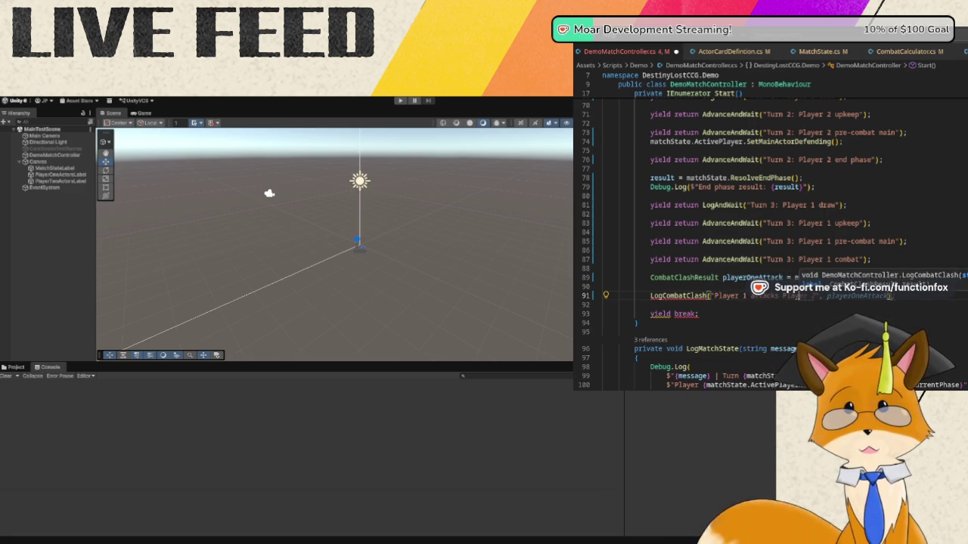
pyautogui.write('2')
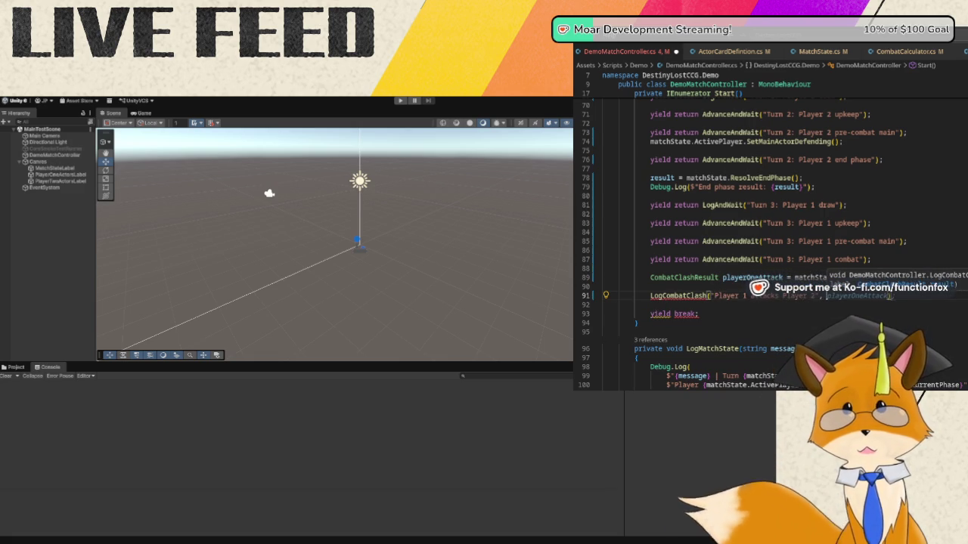
pyautogui.write('", playerOneAt')
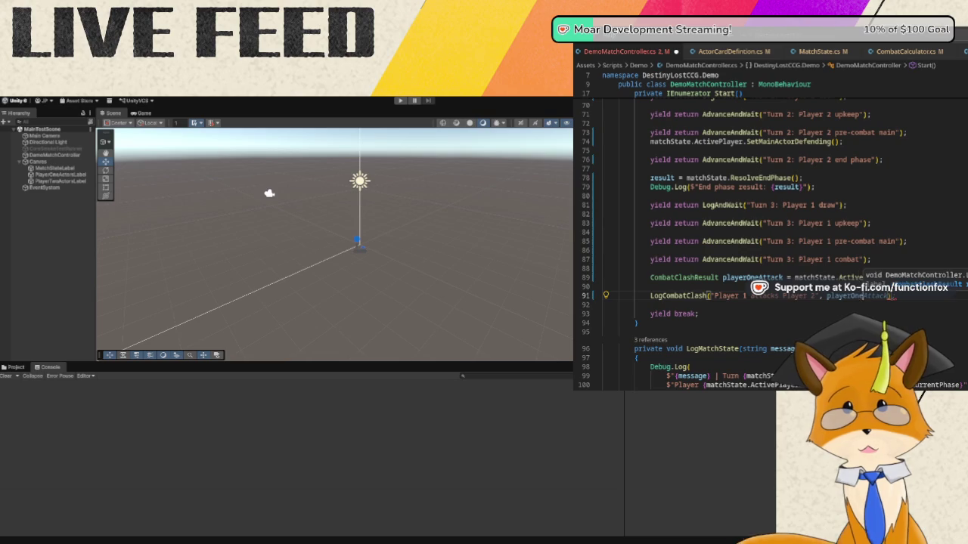
pyautogui.write('tack);')
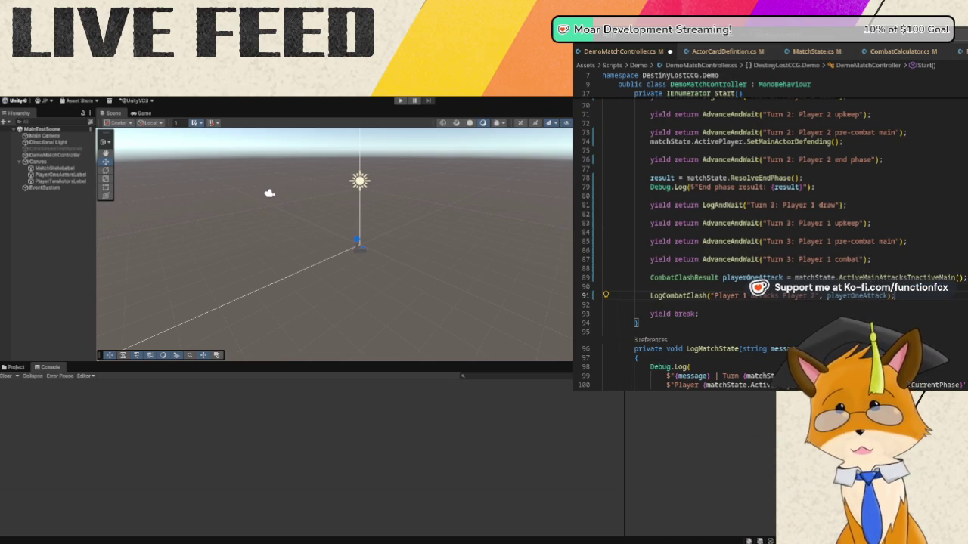
# - Add the line yield return LogAndWait("Combat resolved: Player 1 attacks Player 2");
pyautogui.press('Return')
pyautogui.press('Return')
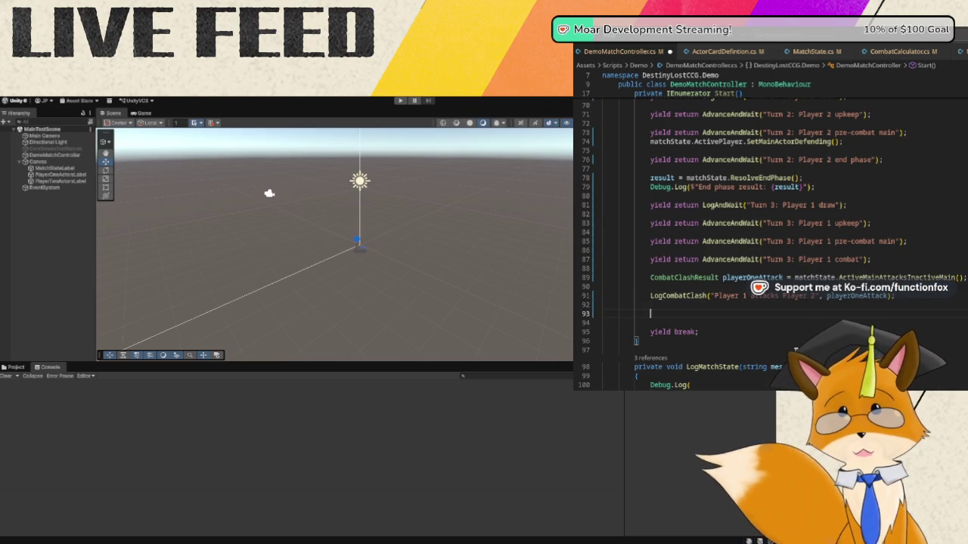
pyautogui.write('yield return')
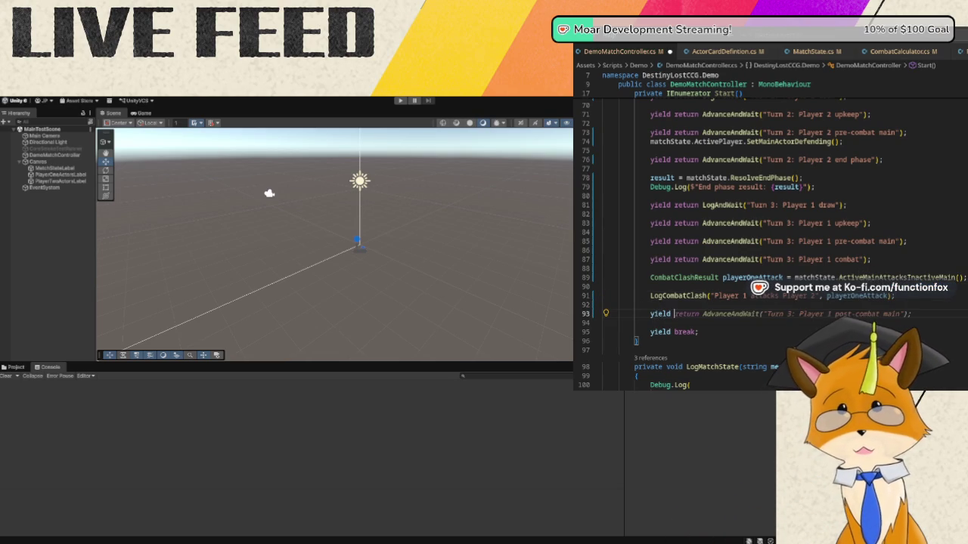
pyautogui.write(' Log')
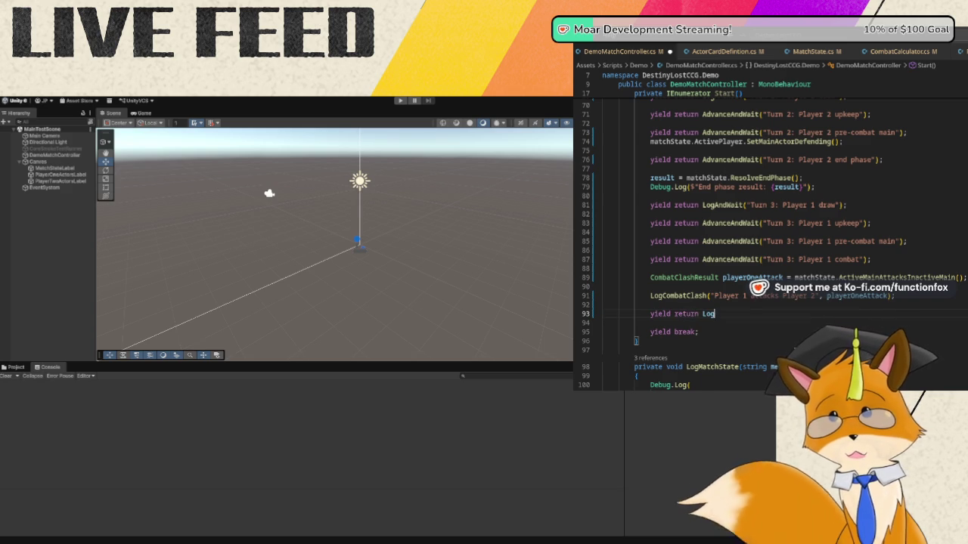
pyautogui.write('AndWait')
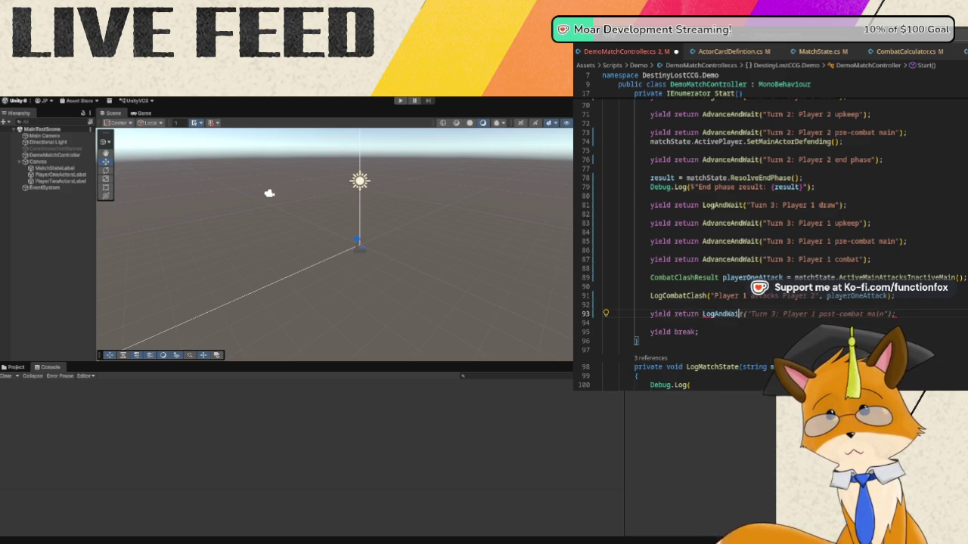
pyautogui.write('("Combat resolve')
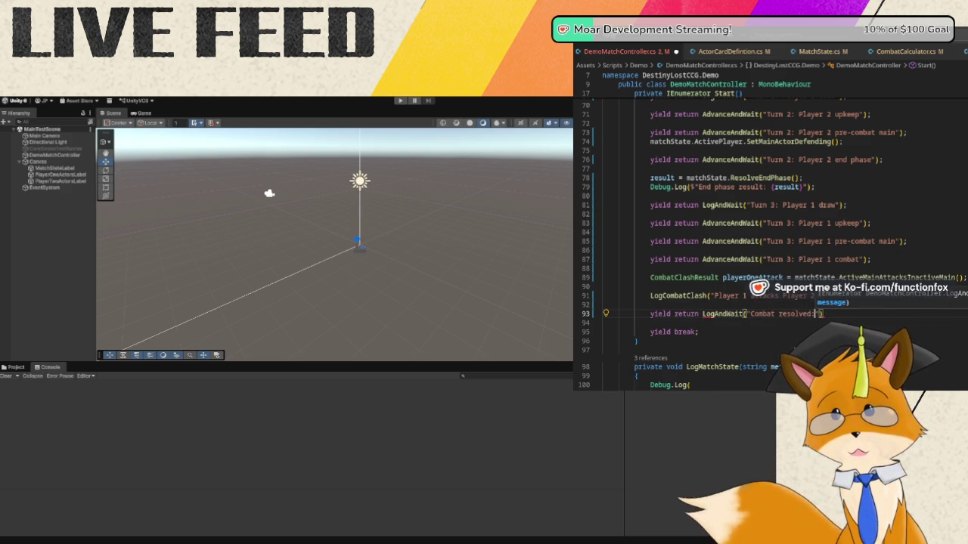
pyautogui.write('d: P')
pyautogui.write('layer')
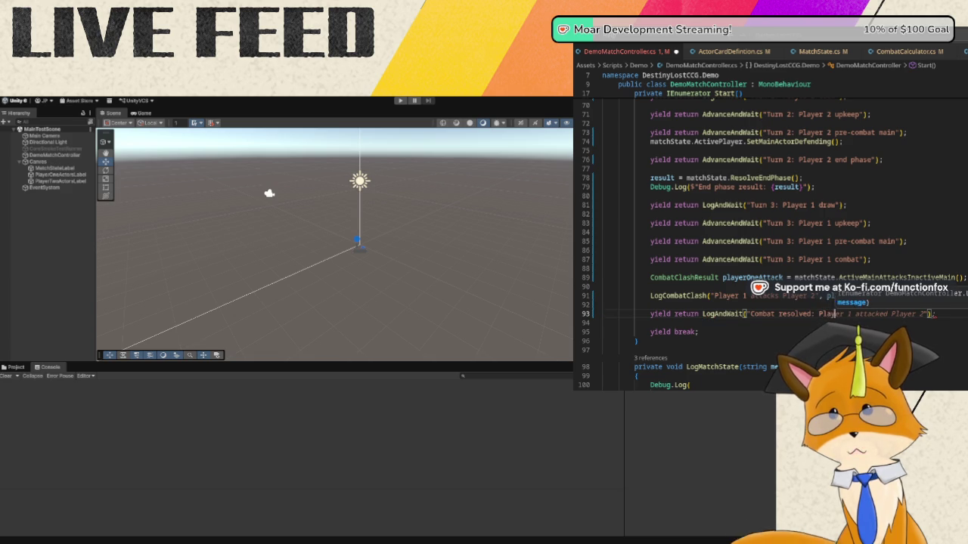
pyautogui.write(' 1 ')
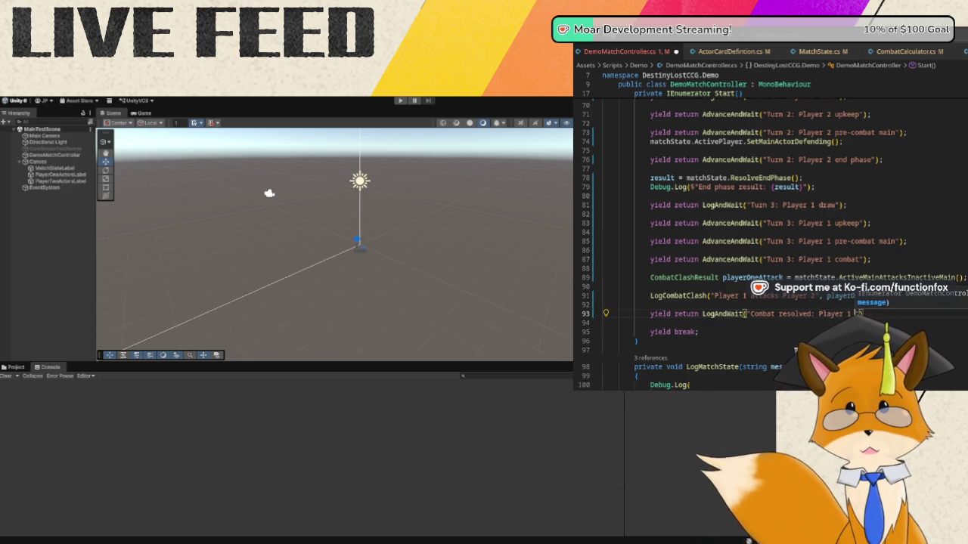
pyautogui.write('attacks Player 2"')
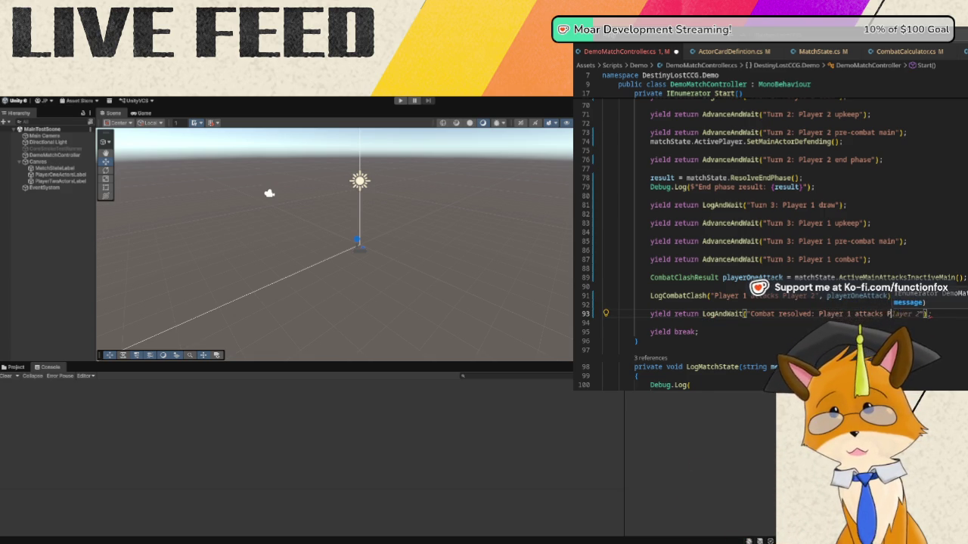
pyautogui.write(');')
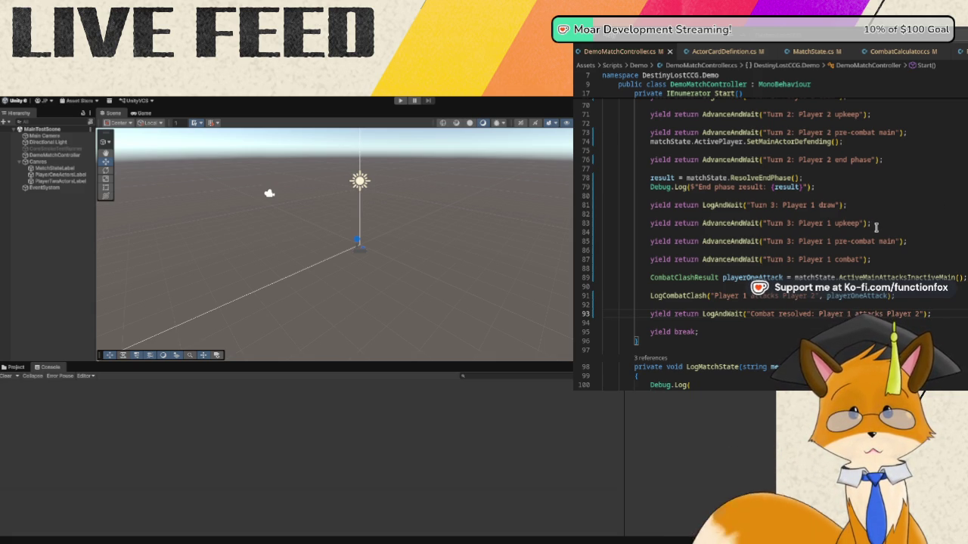
pyautogui.scroll(15, 927, 312)
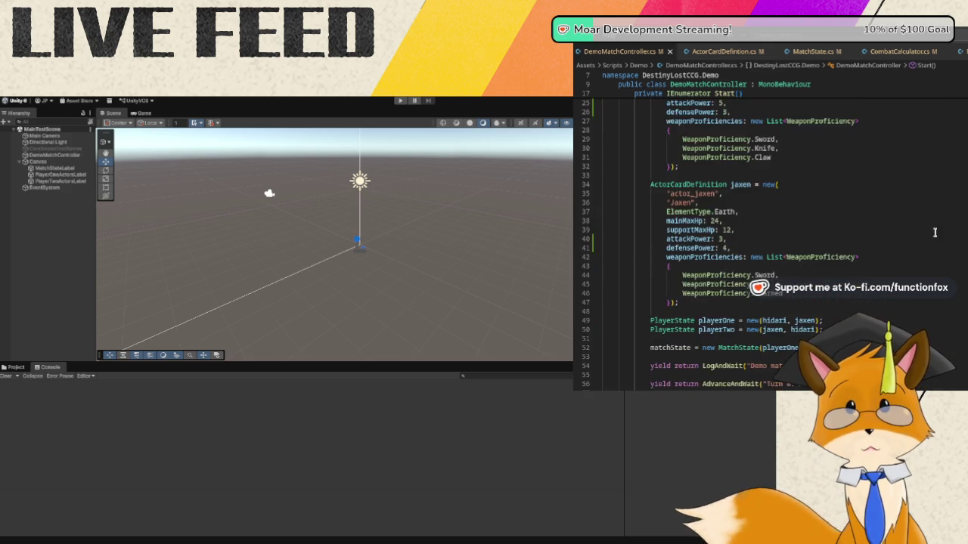
pyautogui.scroll(3, 754, 219)
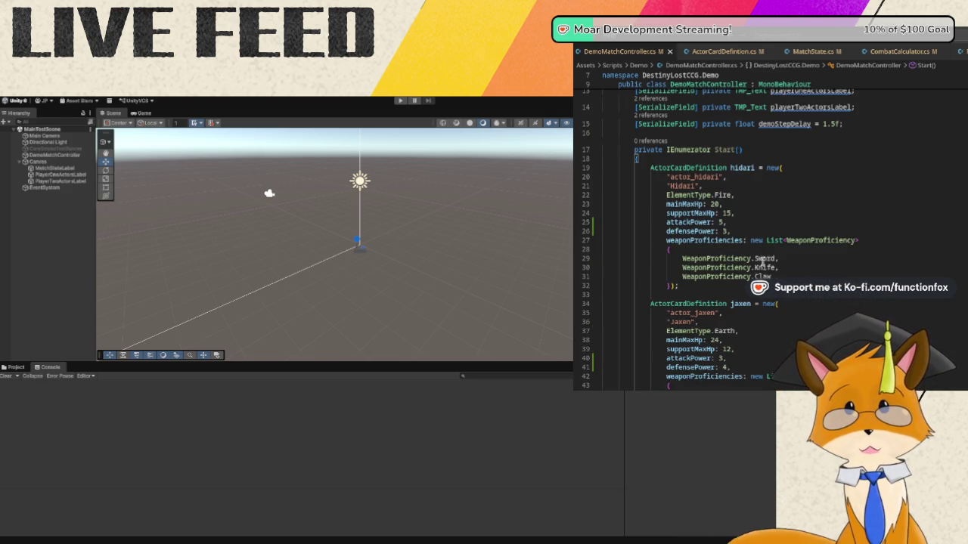
pyautogui.scroll(-20, 762, 261)
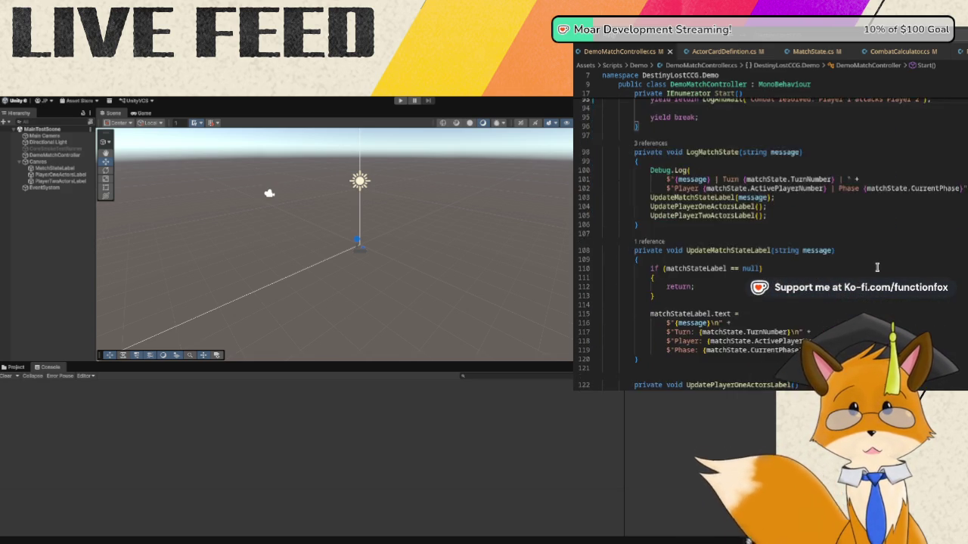
pyautogui.scroll(-3, 878, 267)
pyautogui.scroll(10, 877, 267)
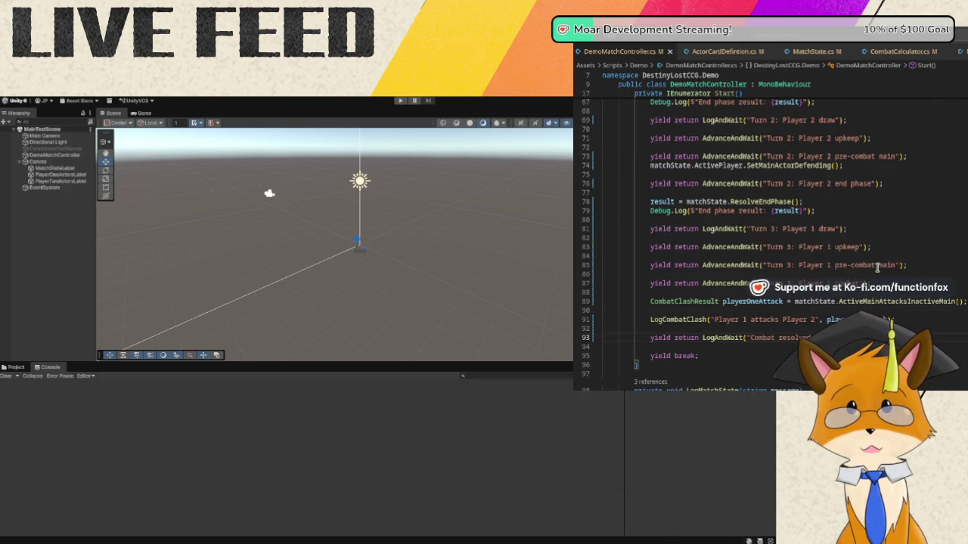
pyautogui.scroll(8, 878, 230)
pyautogui.scroll(-8, 893, 234)
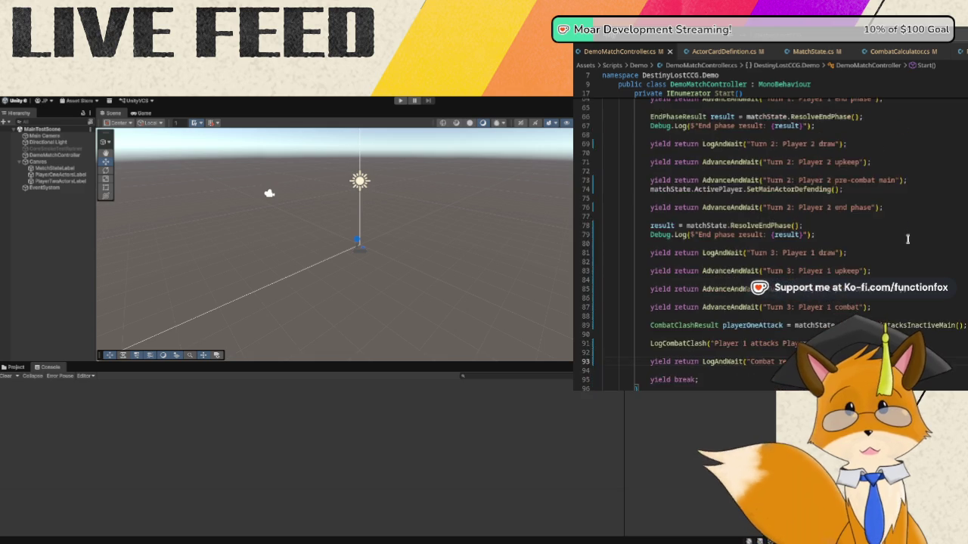
pyautogui.scroll(-1, 907, 239)
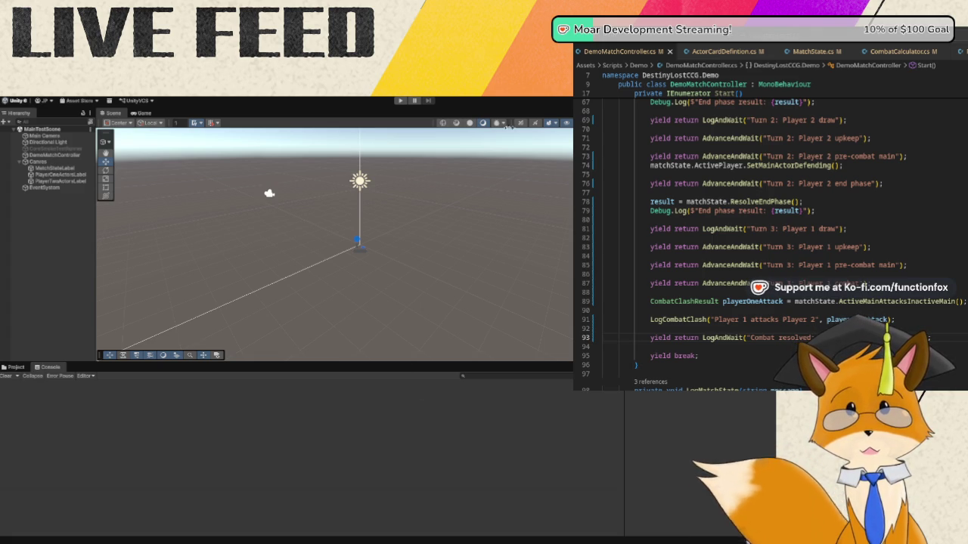
# - Play the card-game demo scene and review the Turn 3 combat output in the Console
pyautogui.click(401, 102)
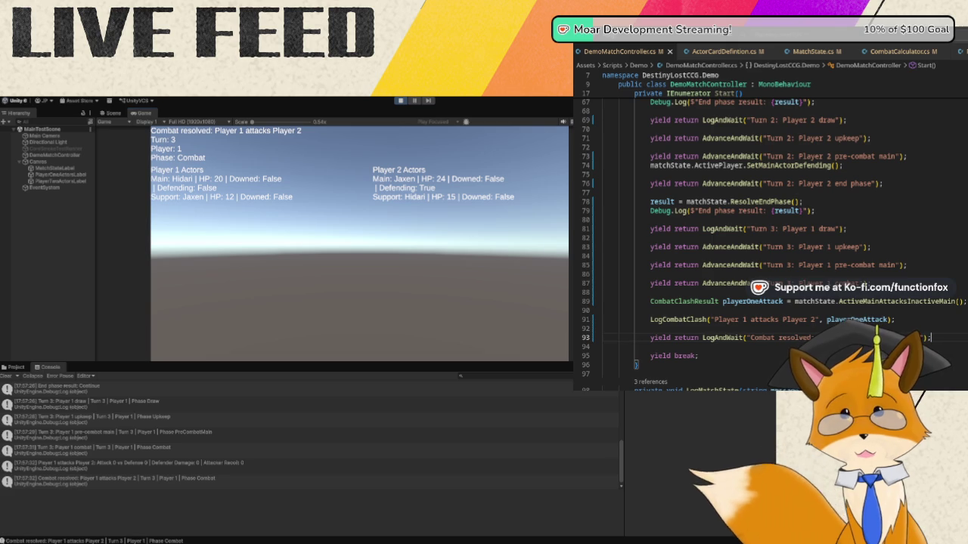
pyautogui.scroll(10, 739, 252)
pyautogui.scroll(8, 739, 251)
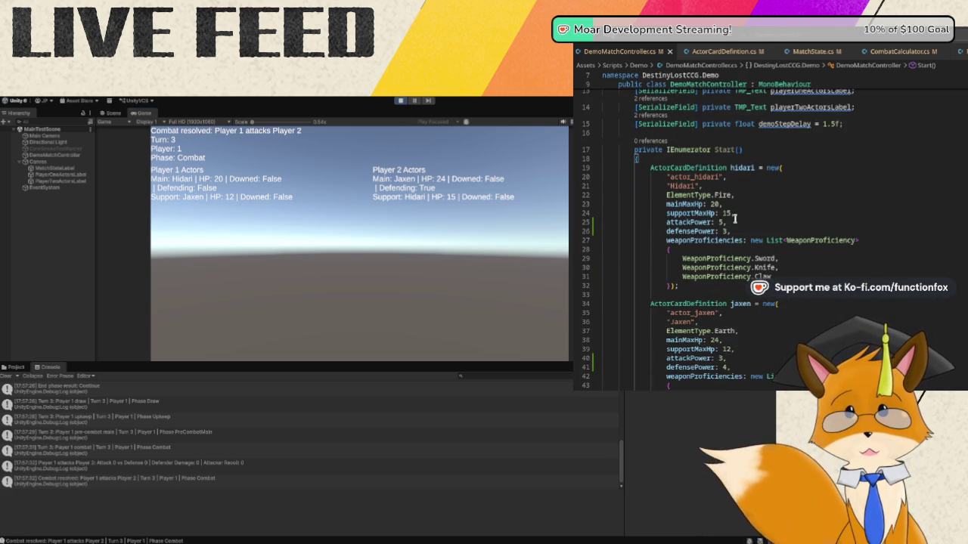
pyautogui.scroll(-1, 735, 218)
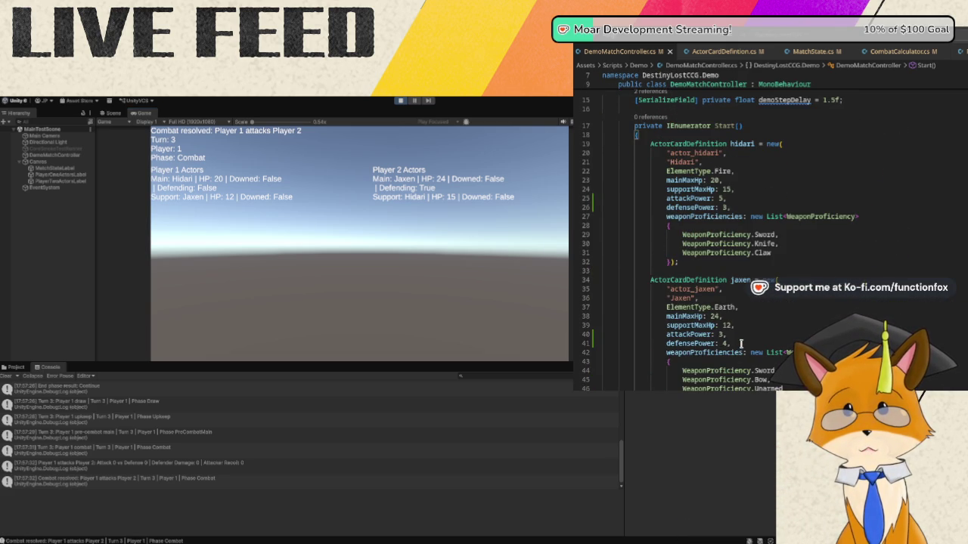
pyautogui.scroll(-20, 777, 323)
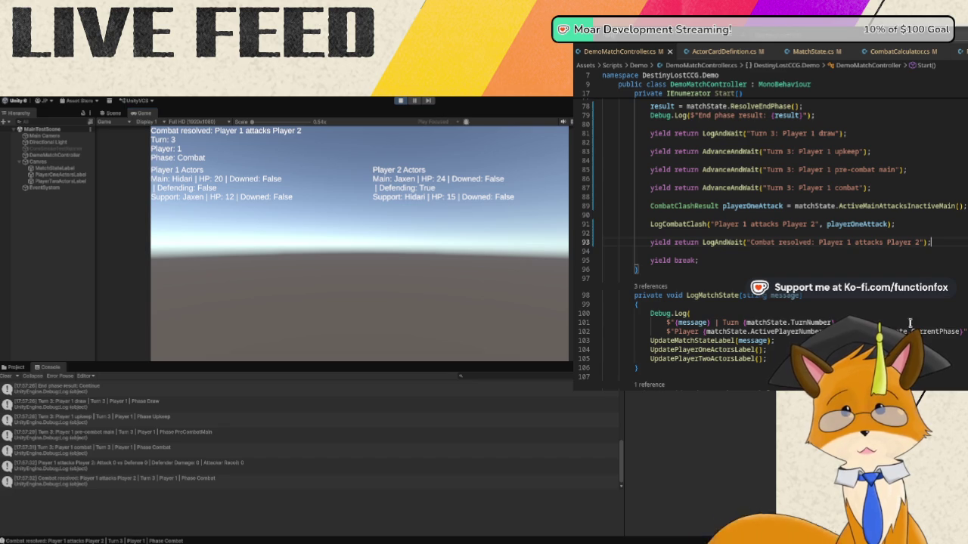
pyautogui.scroll(18, 918, 264)
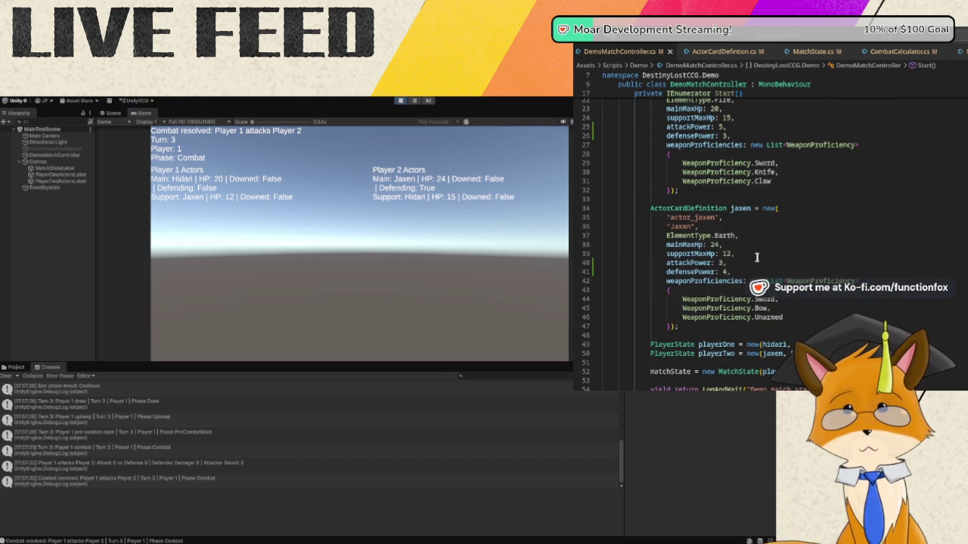
pyautogui.scroll(1, 756, 258)
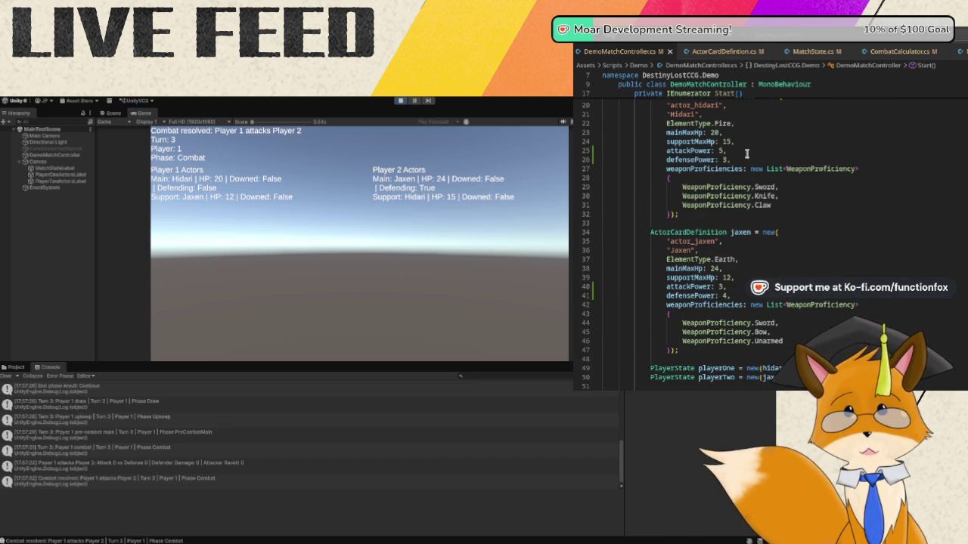
pyautogui.scroll(-20, 749, 159)
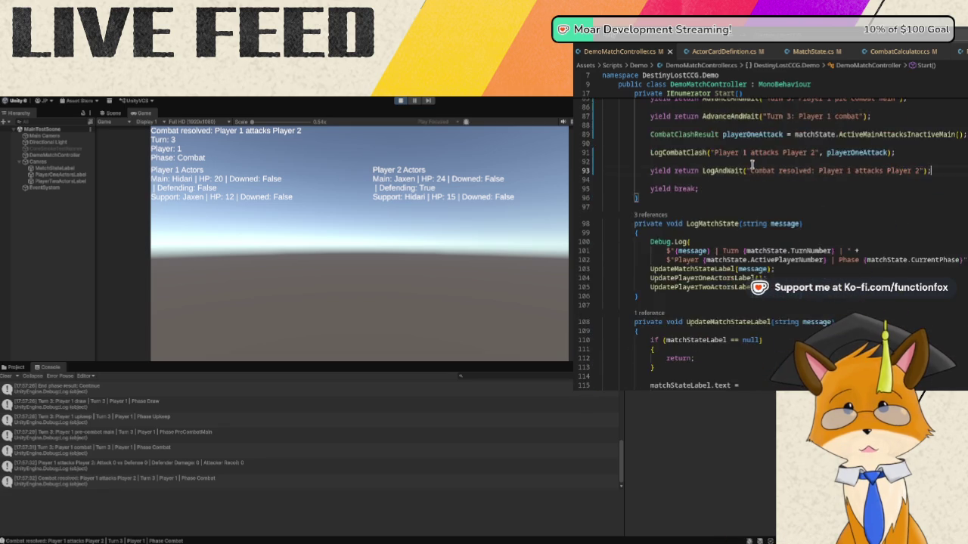
pyautogui.scroll(6, 752, 164)
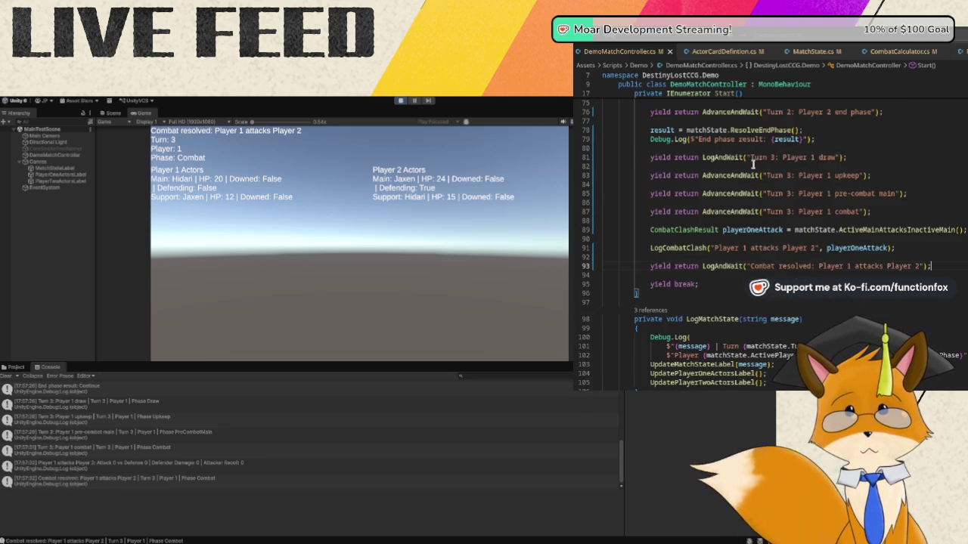
pyautogui.moveTo(873, 254)
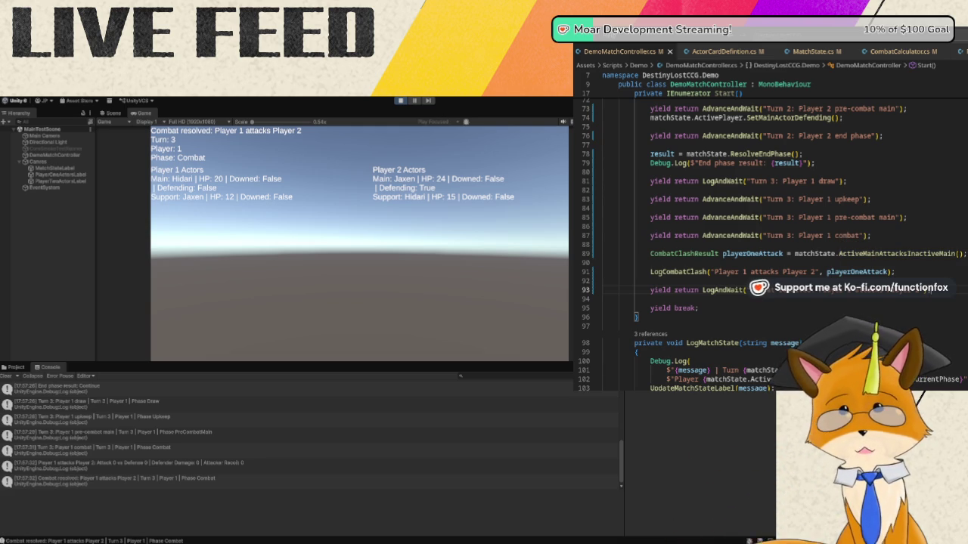
# - Check the LogCombatClash call, then show the stack trace of the 'Player 1 attacks Player 2' log
pyautogui.click(652, 272)
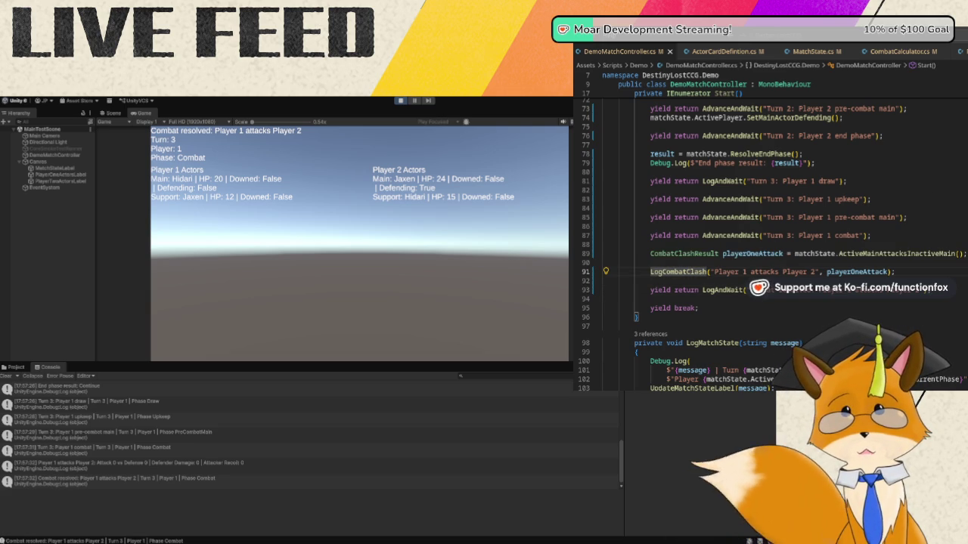
pyautogui.scroll(2, 756, 242)
pyautogui.scroll(5, 757, 242)
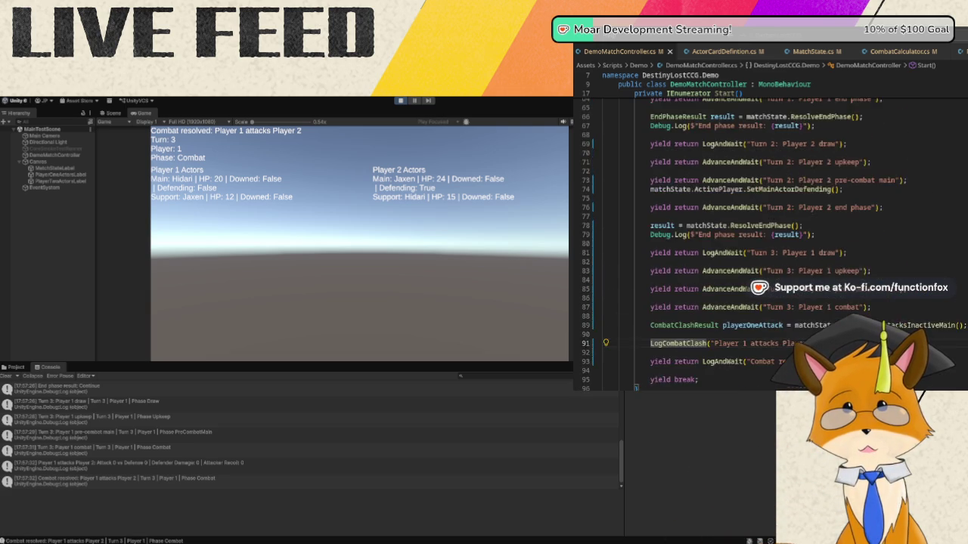
pyautogui.scroll(-5, 756, 242)
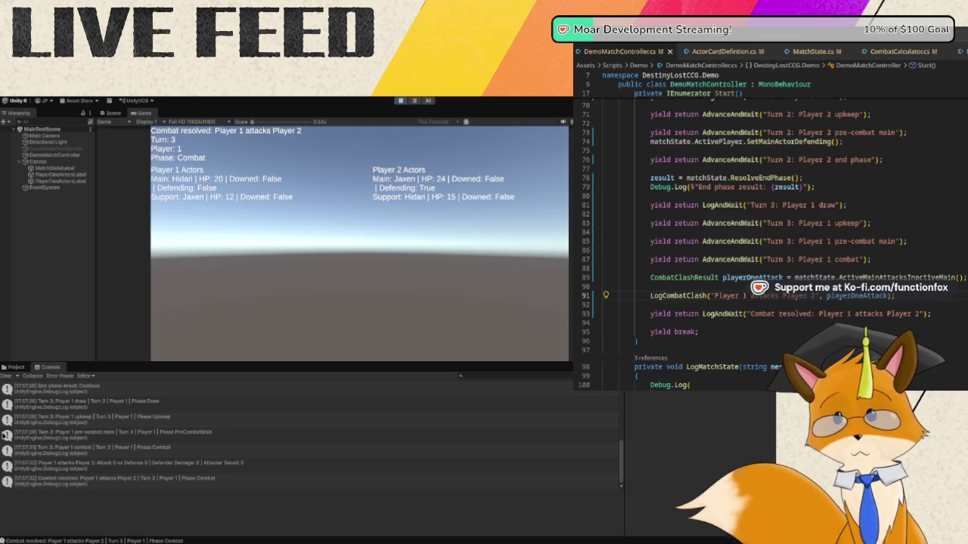
pyautogui.click(260, 470)
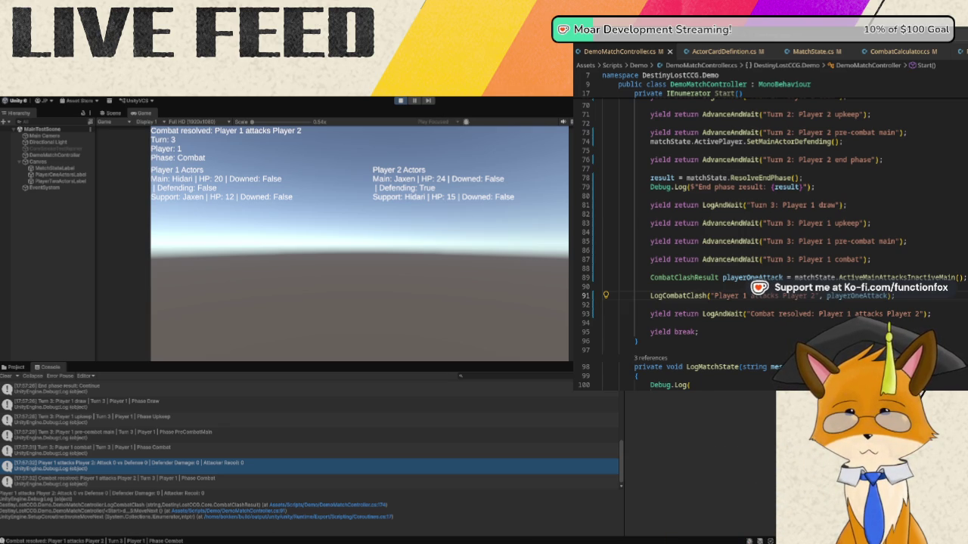
# - From the line-91 LogCombatClash call, open ActorCardDefinition.cs to view AttackPower and DefensePower
pyautogui.click(650, 295)
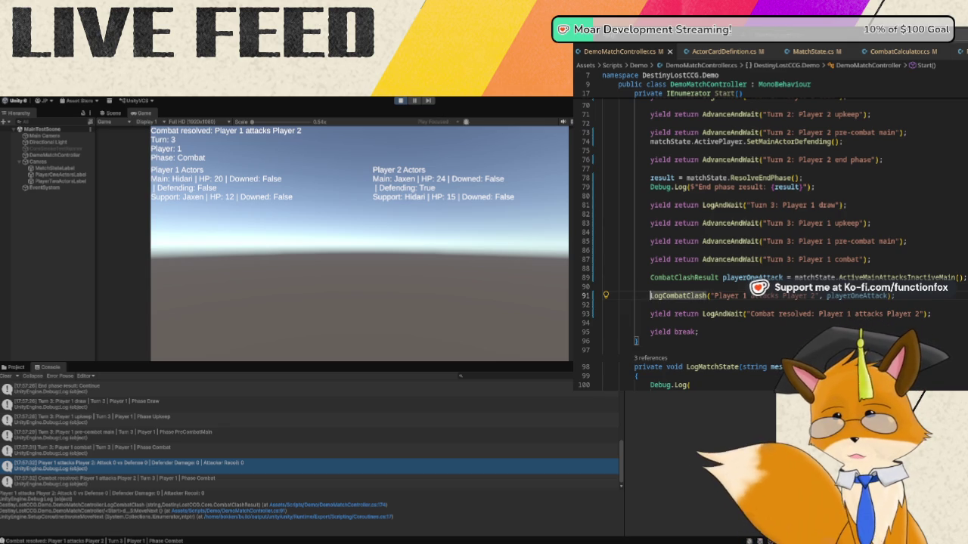
pyautogui.scroll(15, 765, 231)
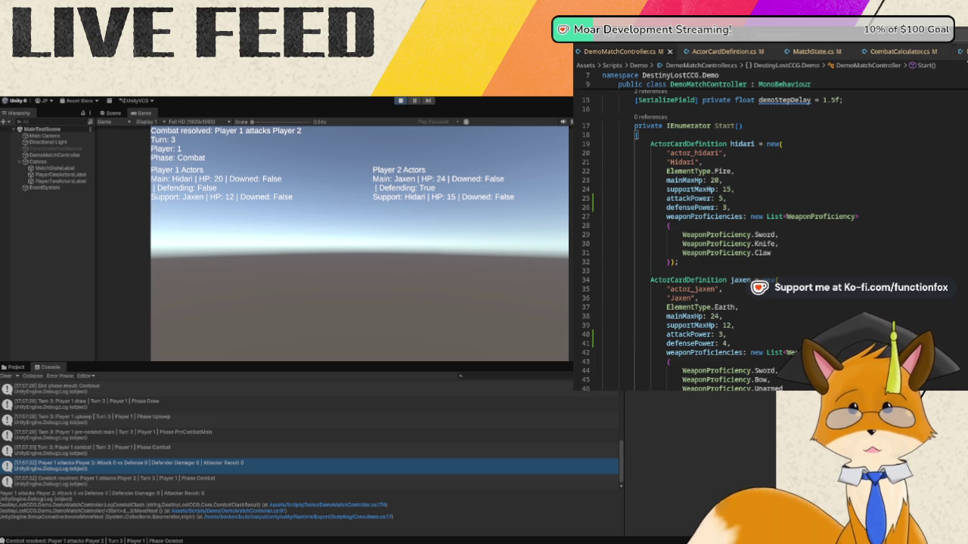
pyautogui.click(813, 51)
pyautogui.click(722, 52)
pyautogui.scroll(2, 794, 195)
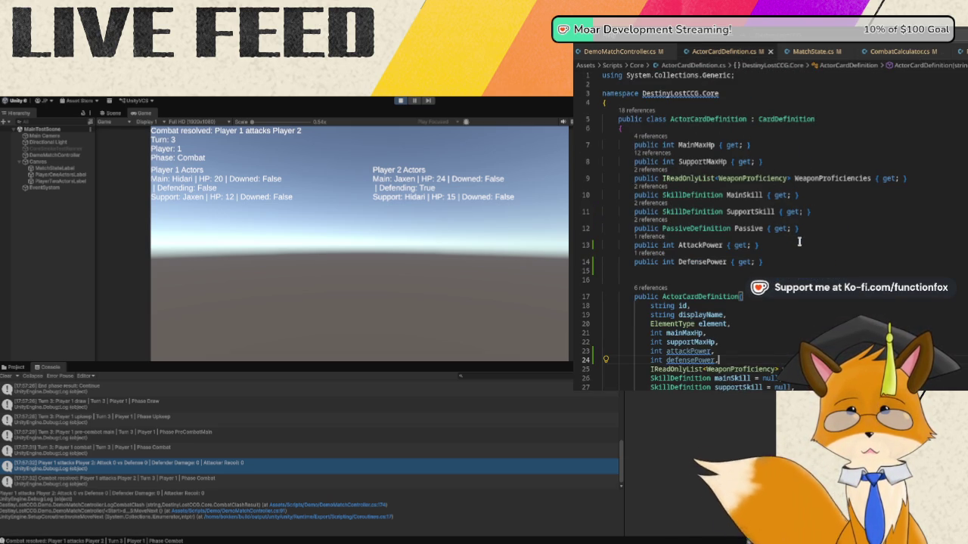
# - Add 'AttackPower = attackPower;' and 'DefensePower = defensePower;' to the ActorCardDefinition constructor
pyautogui.click(638, 52)
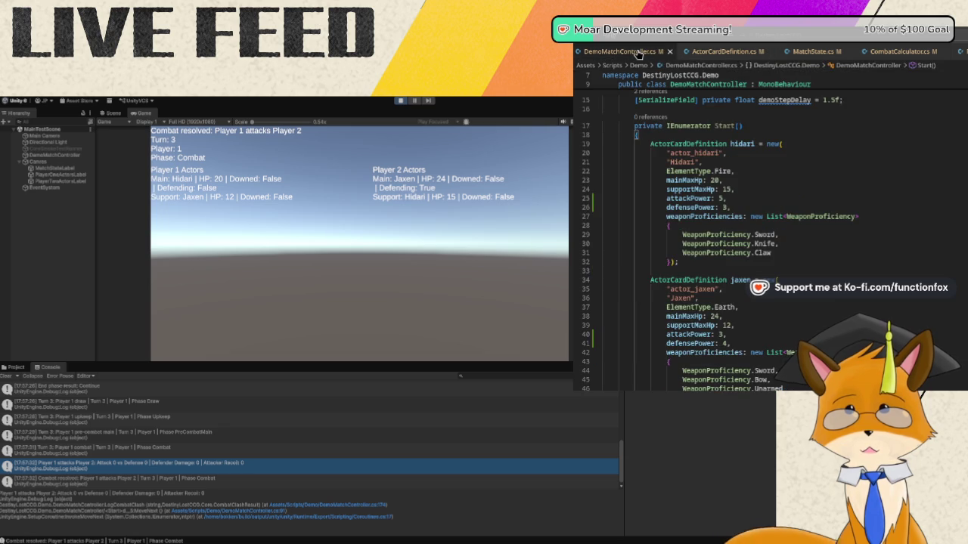
pyautogui.click(711, 53)
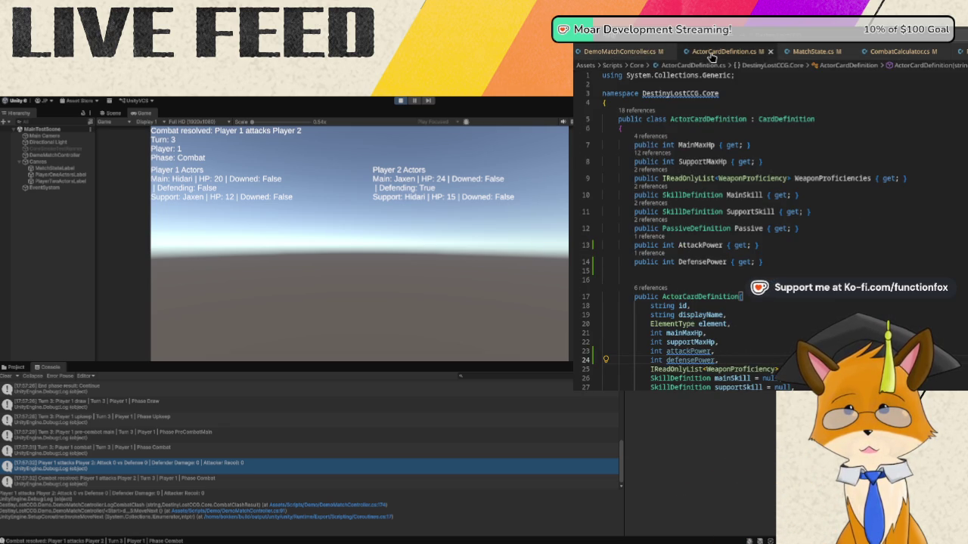
pyautogui.scroll(-5, 746, 131)
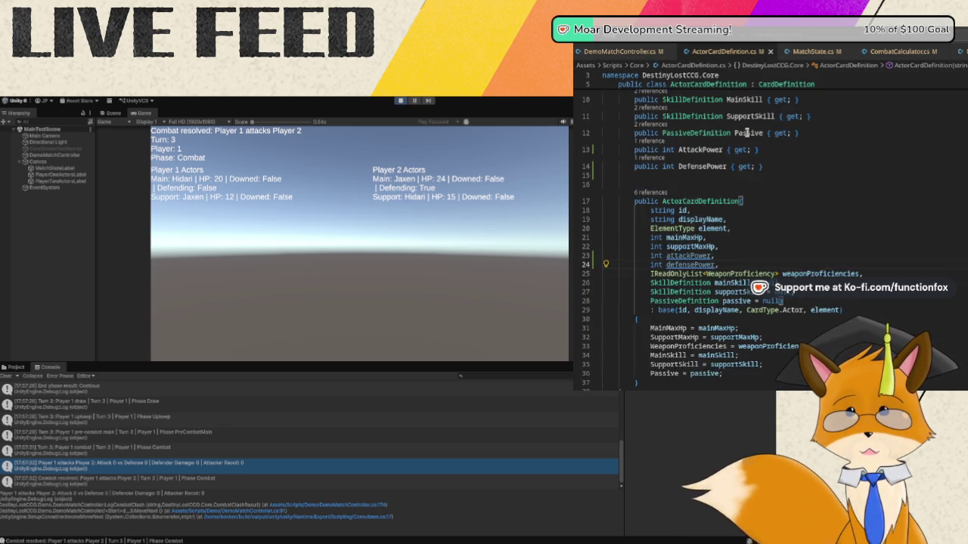
pyautogui.click(756, 289)
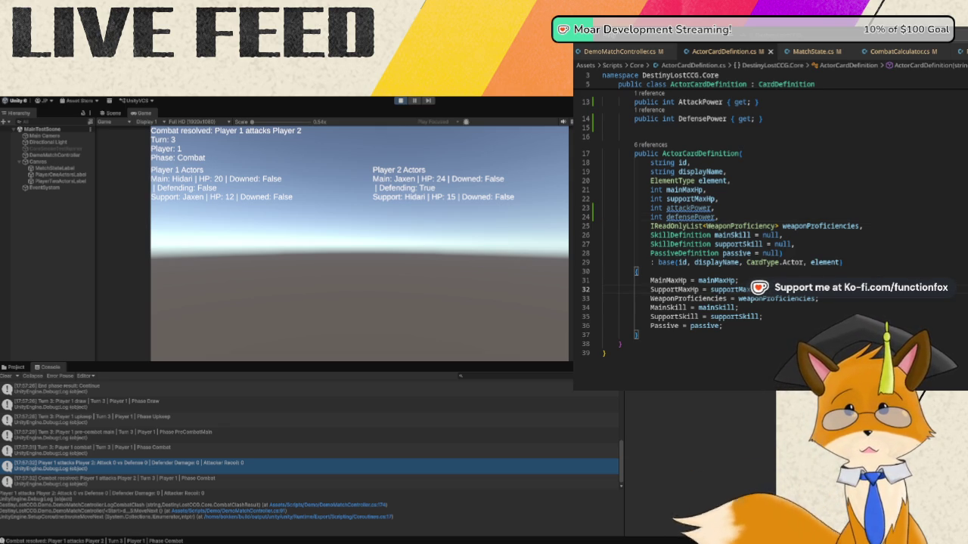
pyautogui.press('Return')
pyautogui.press('Tab')
pyautogui.press('Return')
pyautogui.press('Tab')
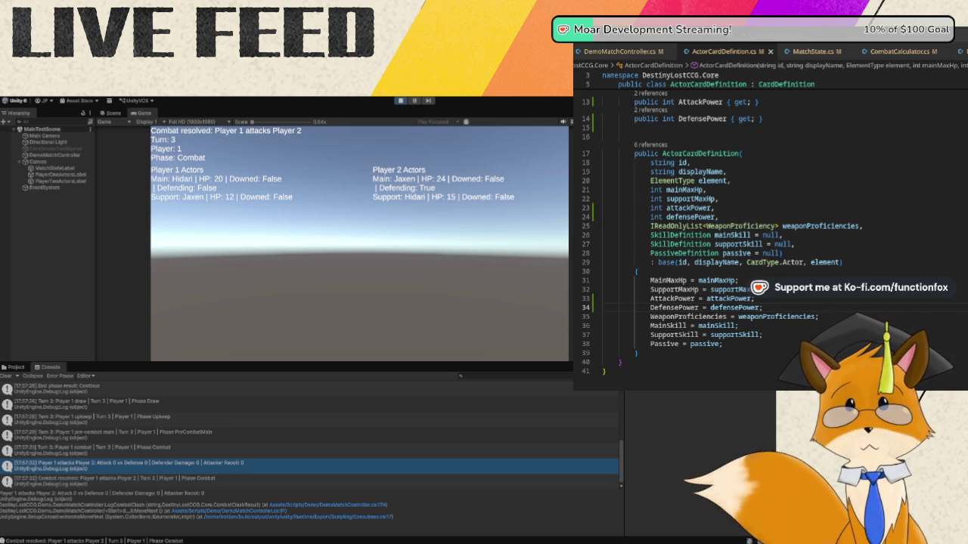
# - Restart the demo with the fix until it logs Attack 5 vs Defense 4, then stop it
pyautogui.click(400, 101)
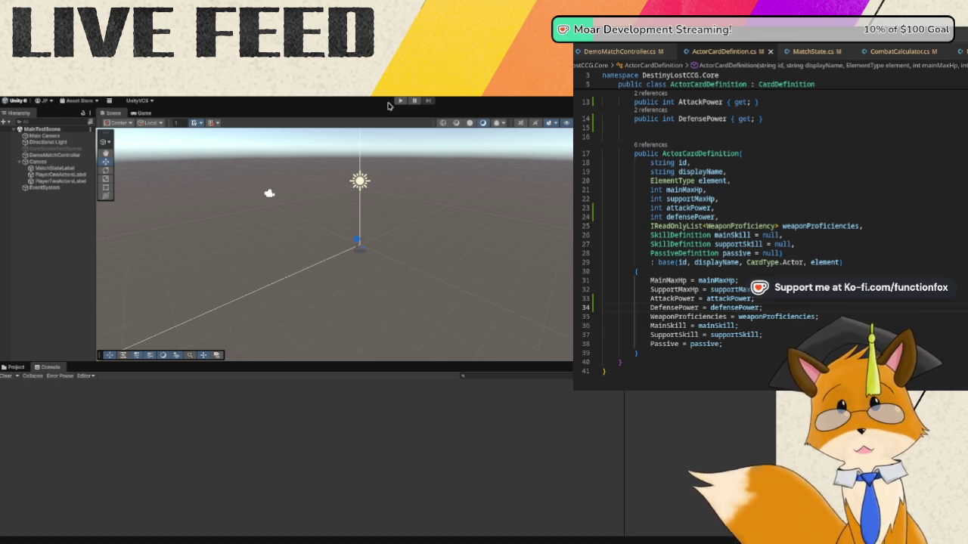
pyautogui.click(403, 102)
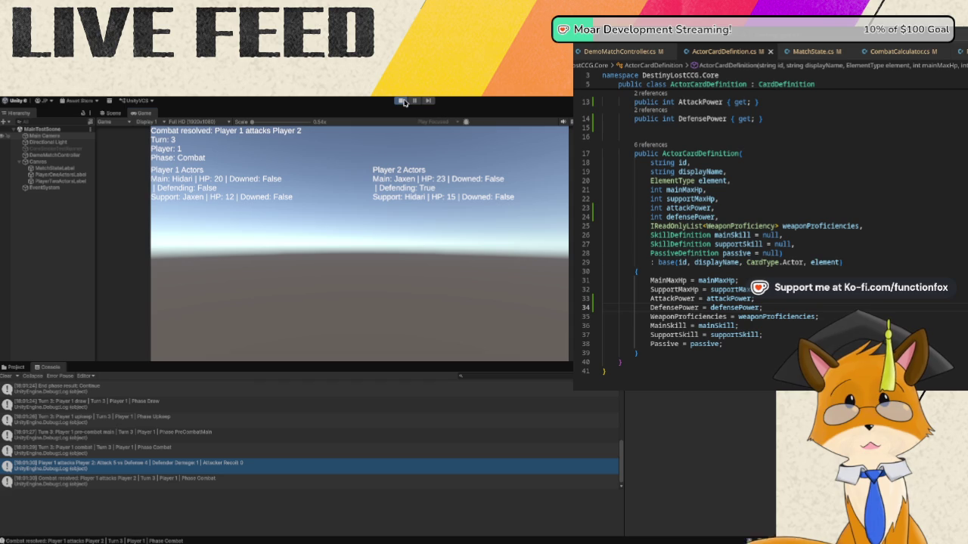
pyautogui.hotkey('ctrl', 'p')
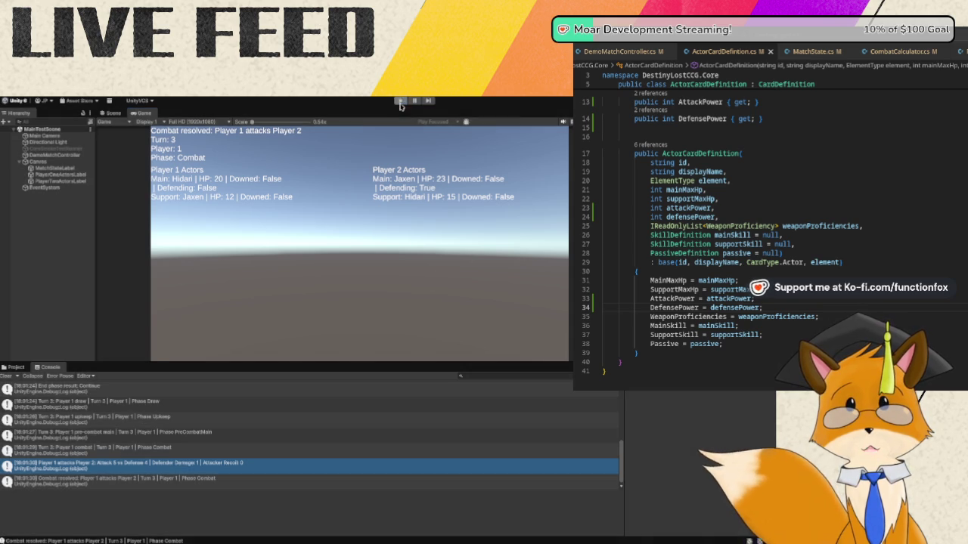
# - Switch to DemoMatchController.cs and scroll down to the UpdatePlayerOneActorsLabel method
pyautogui.click(763, 308)
pyautogui.hotkey('ctrl', 'Tab')
pyautogui.scroll(-5, 813, 192)
pyautogui.scroll(-15, 813, 191)
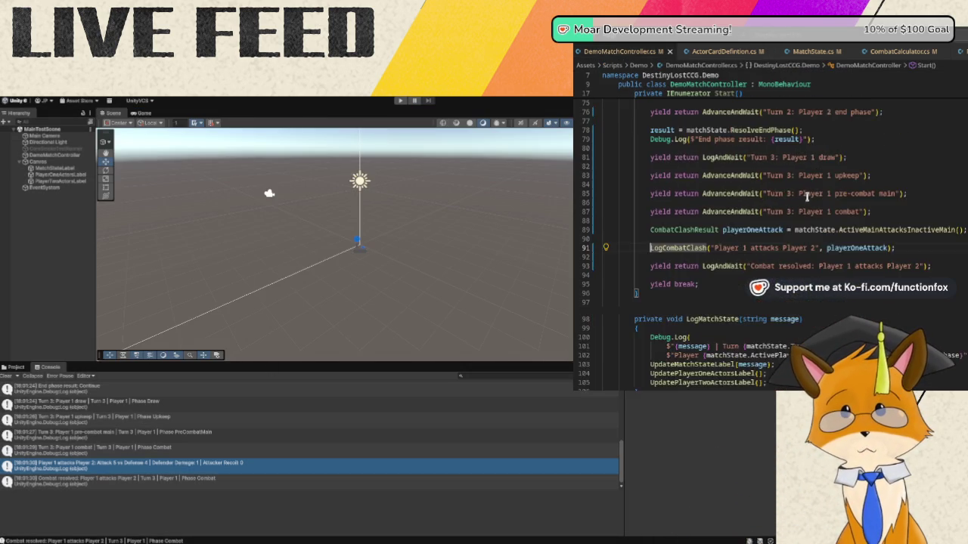
pyautogui.scroll(10, 797, 197)
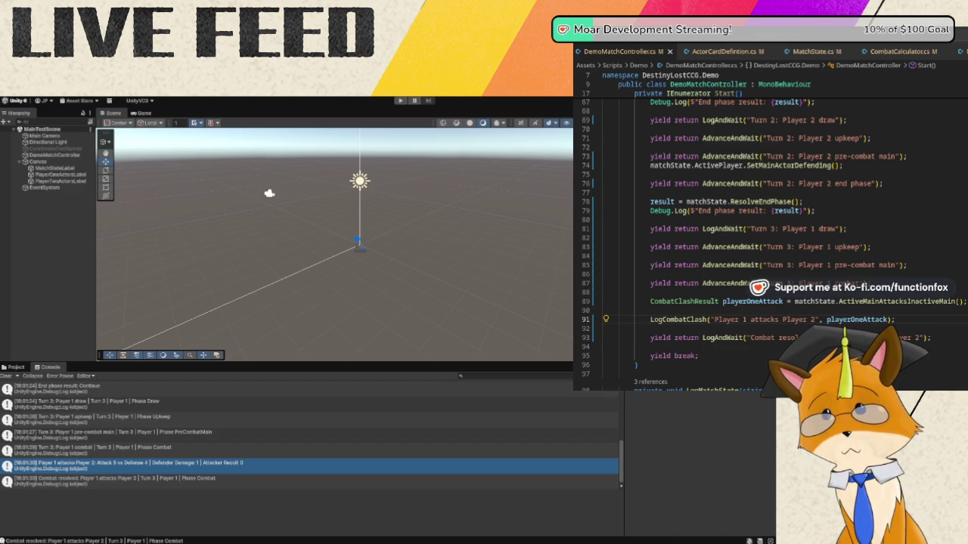
pyautogui.scroll(-7, 810, 263)
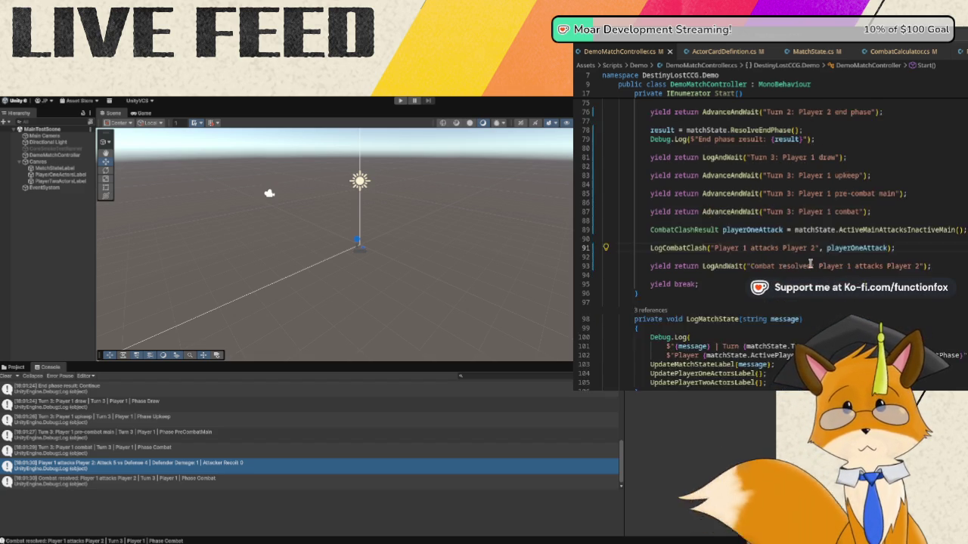
pyautogui.scroll(-6, 810, 263)
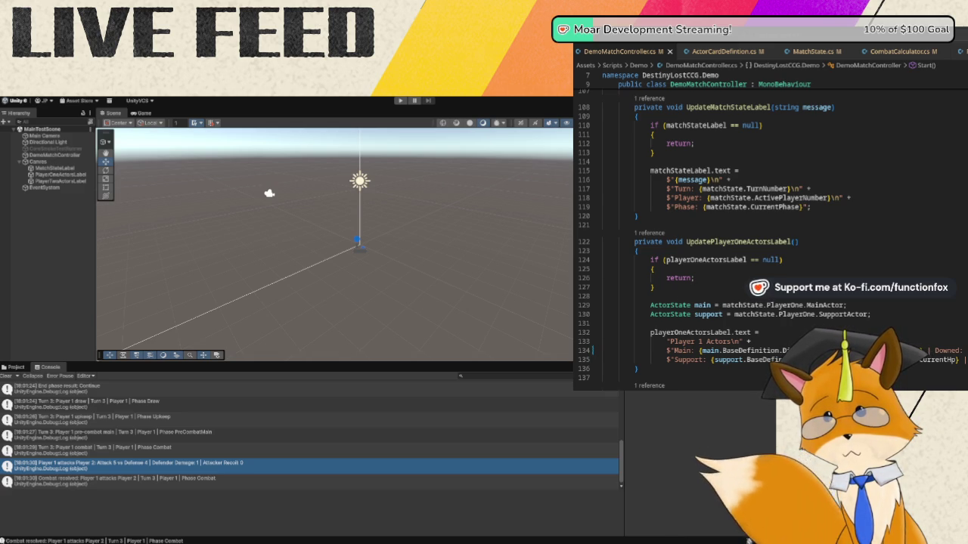
pyautogui.scroll(-2, 884, 295)
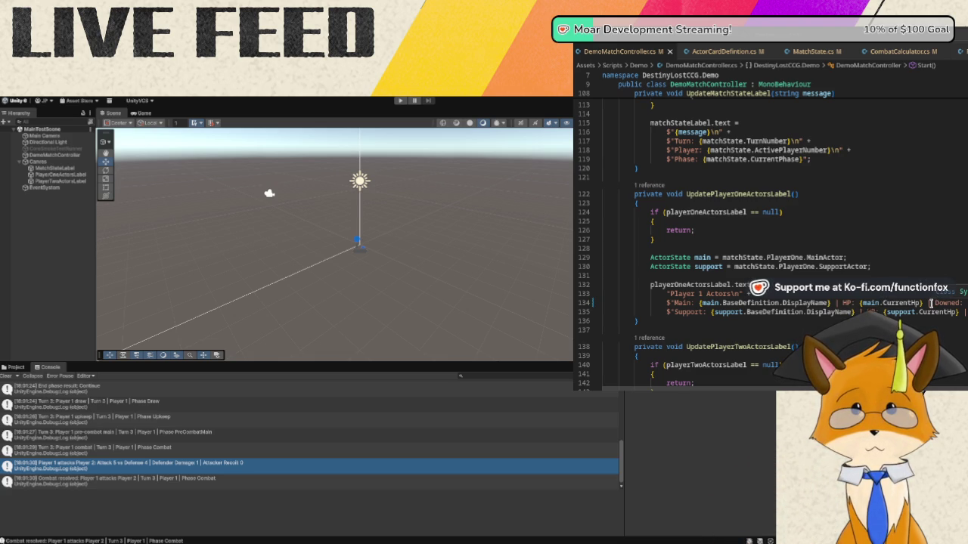
# - Add ATK and DEF values after CurrentHp on Player 1's main and support label lines 134–135
pyautogui.click(930, 303)
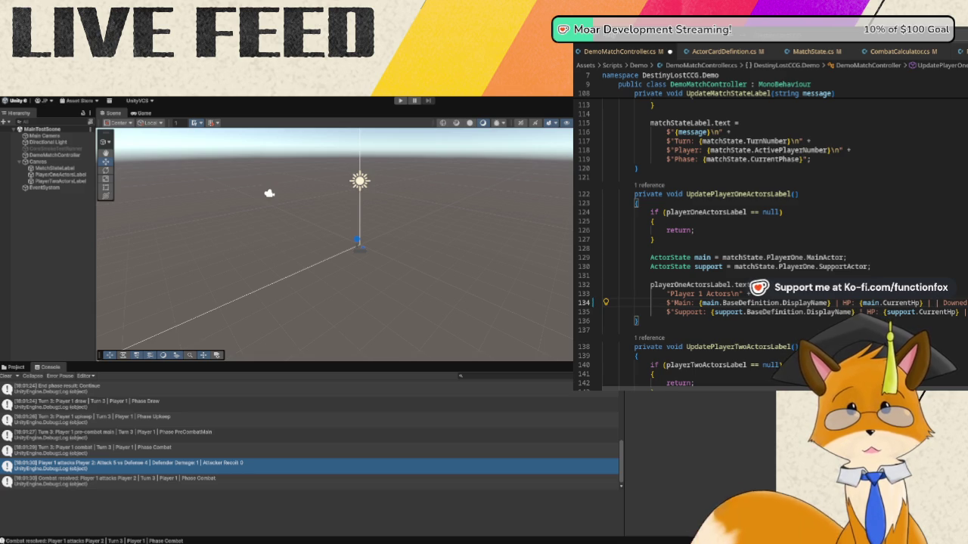
pyautogui.write('ATK:')
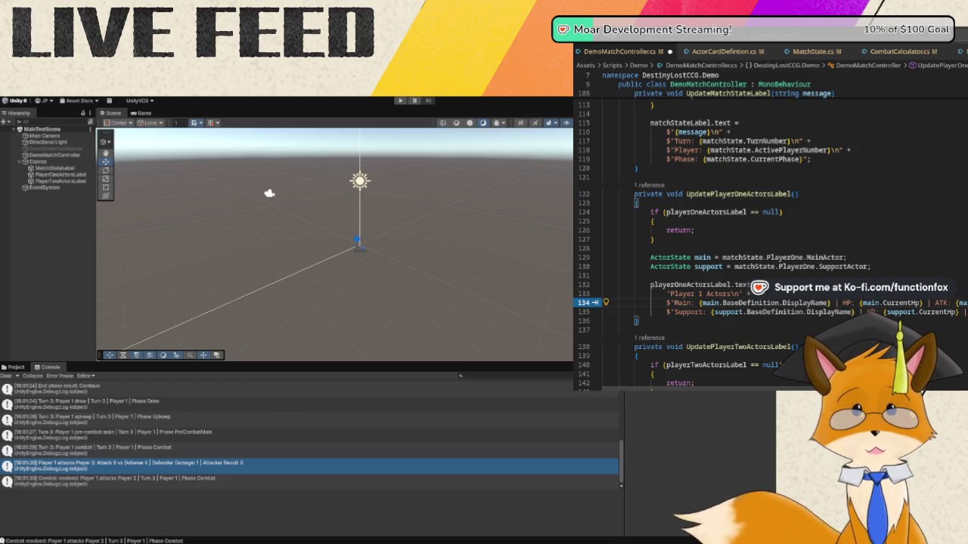
pyautogui.hscroll(5, 688, 227)
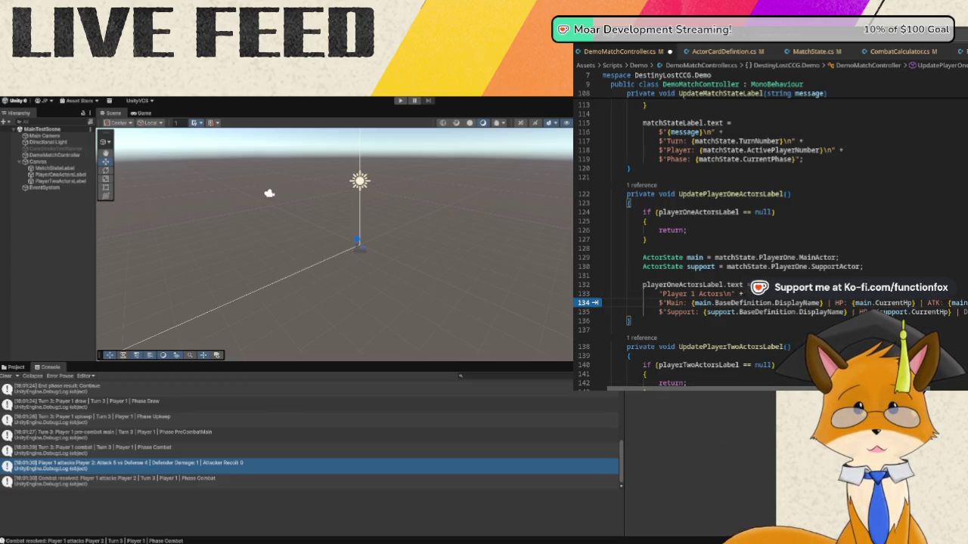
pyautogui.hscroll(2, 964, 315)
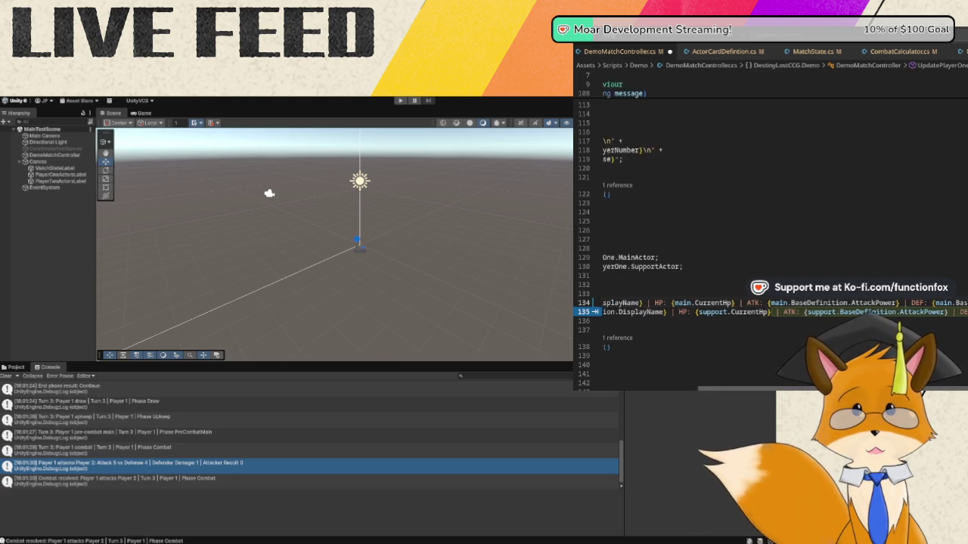
pyautogui.hscroll(-5, 771, 227)
pyautogui.hscroll(1, 771, 227)
pyautogui.hscroll(5, 772, 227)
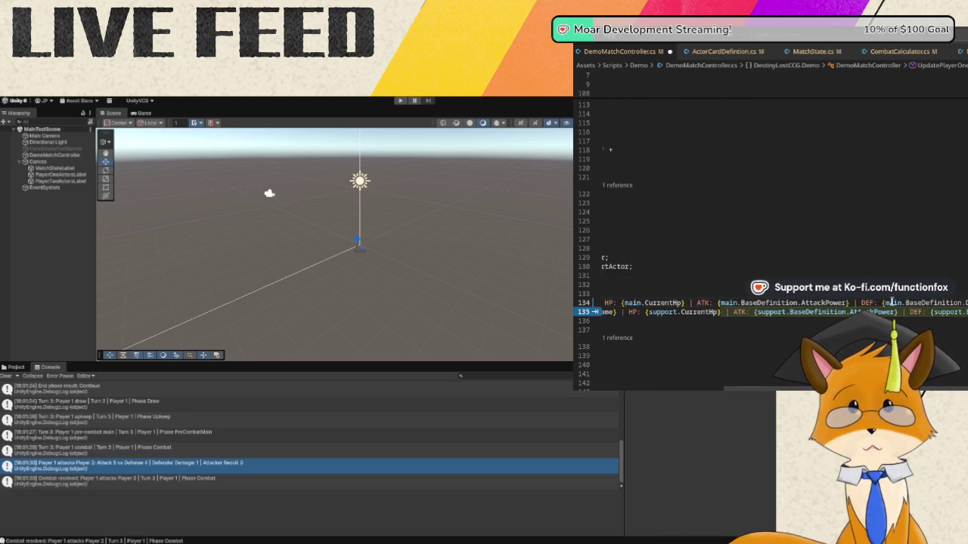
pyautogui.click(930, 313)
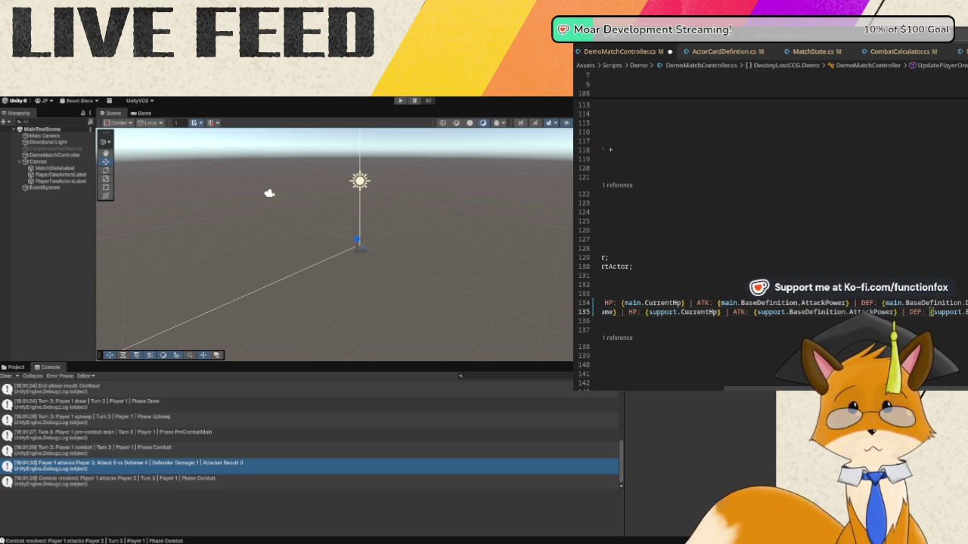
pyautogui.scroll(-5, 930, 312)
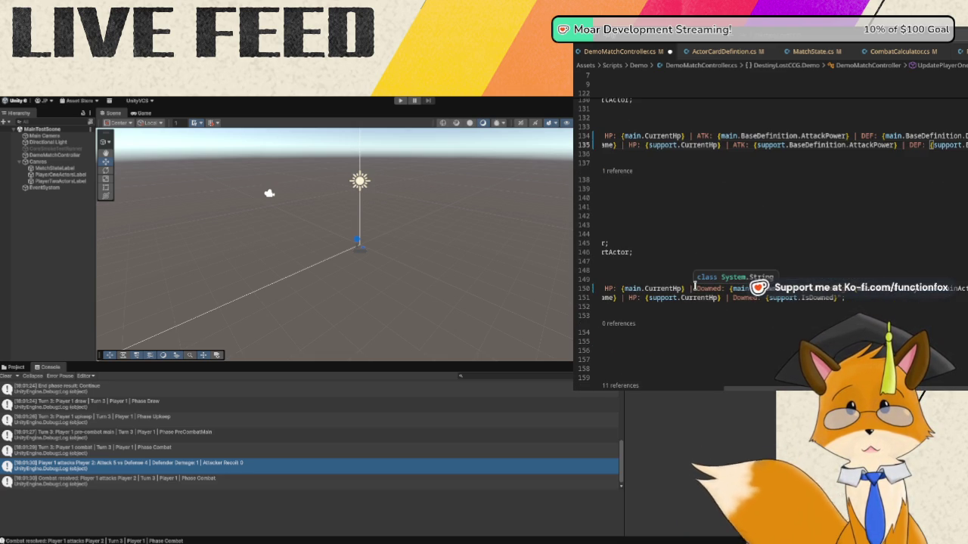
# - Accept suggested ATK and DEF text on Player 2's label lines 150–151, then save the file
pyautogui.click(693, 288)
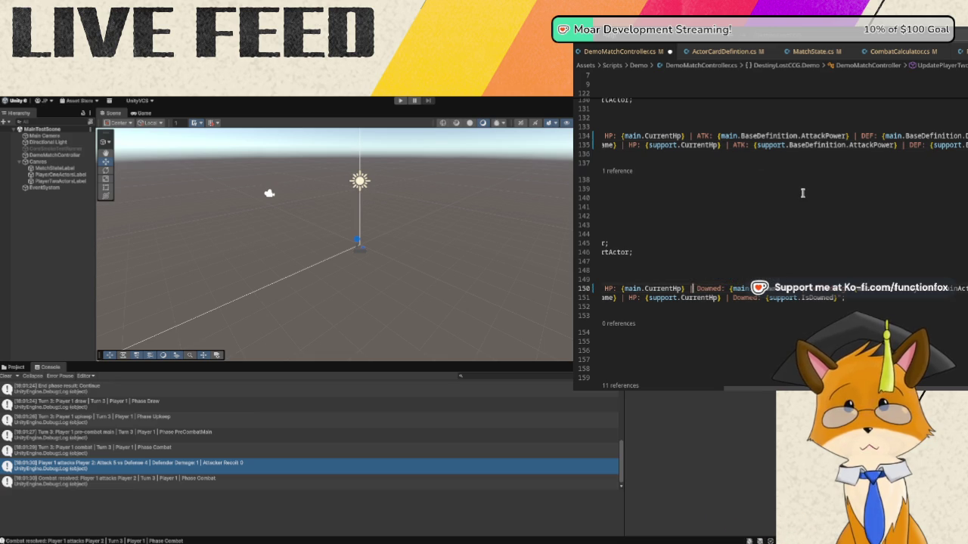
pyautogui.press('Right')
pyautogui.press('Right')
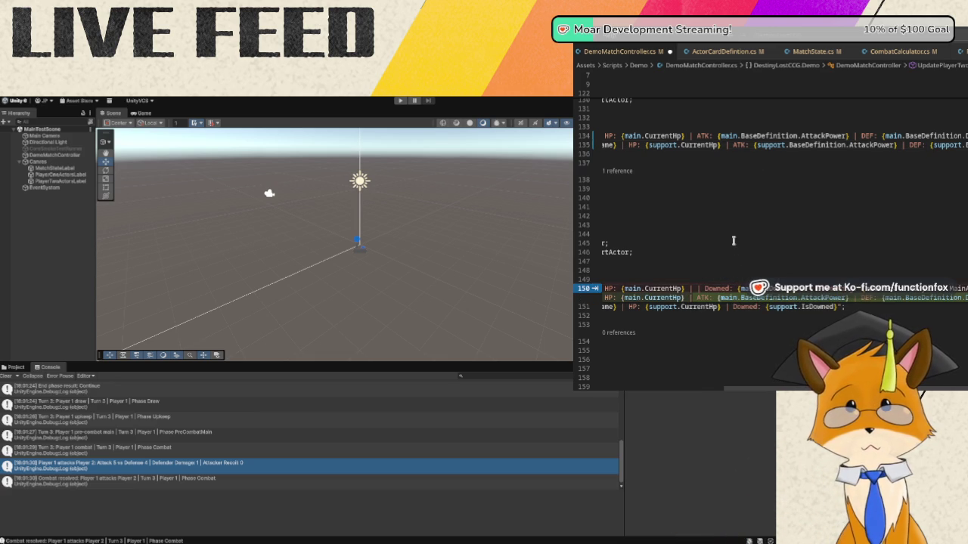
pyautogui.press('Tab')
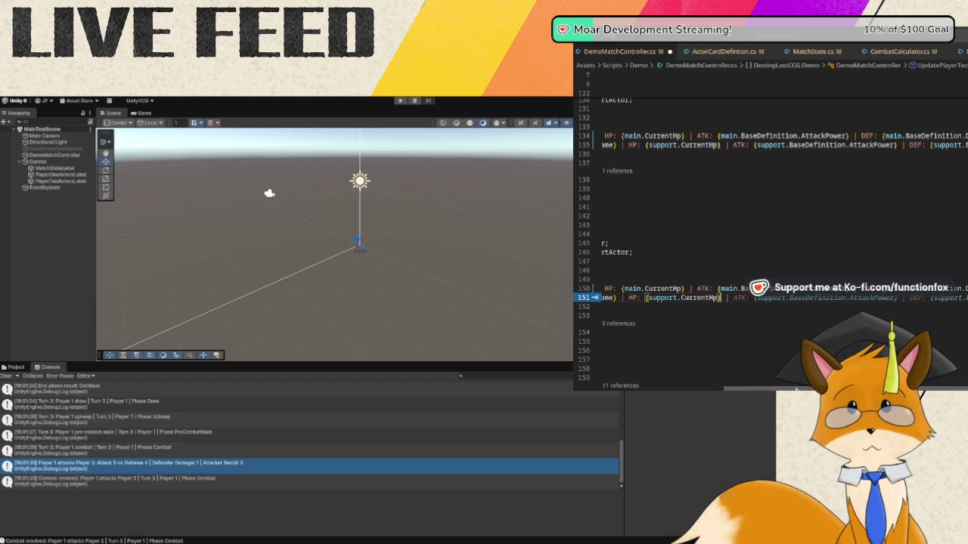
pyautogui.hscroll(-5, 675, 382)
pyautogui.hscroll(10, 676, 381)
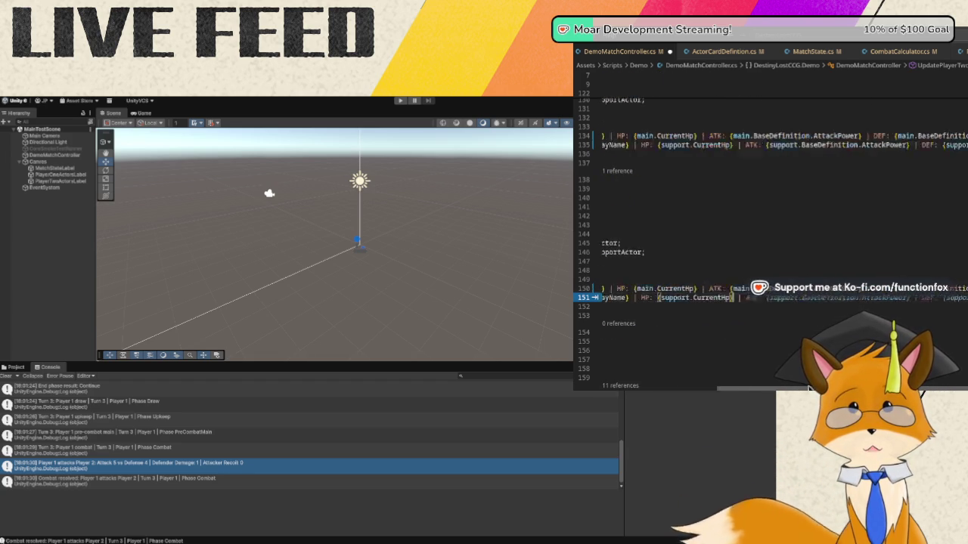
pyautogui.hscroll(-3, 796, 389)
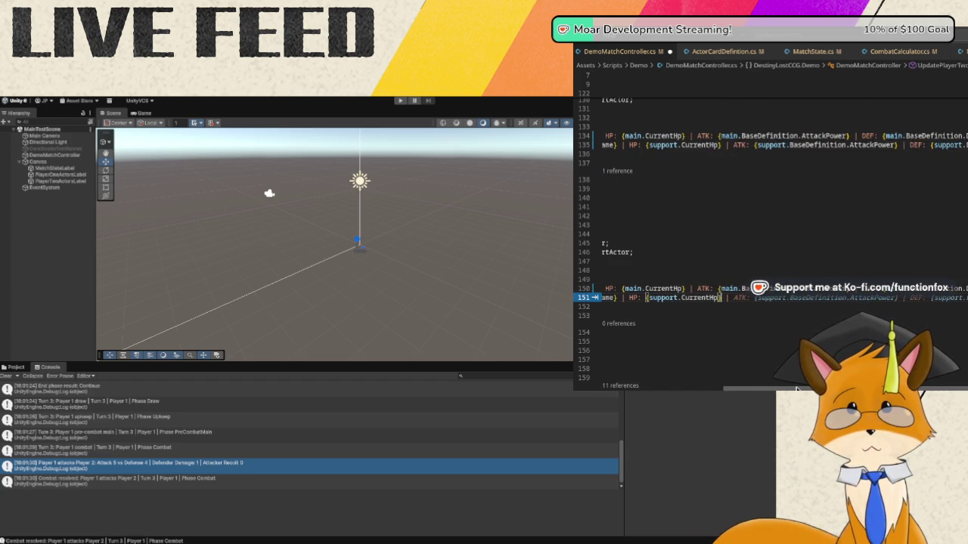
pyautogui.moveTo(796, 389)
pyautogui.mouseDown()
pyautogui.moveTo(665, 390)
pyautogui.moveTo(810, 388)
pyautogui.moveTo(730, 388)
pyautogui.mouseUp()
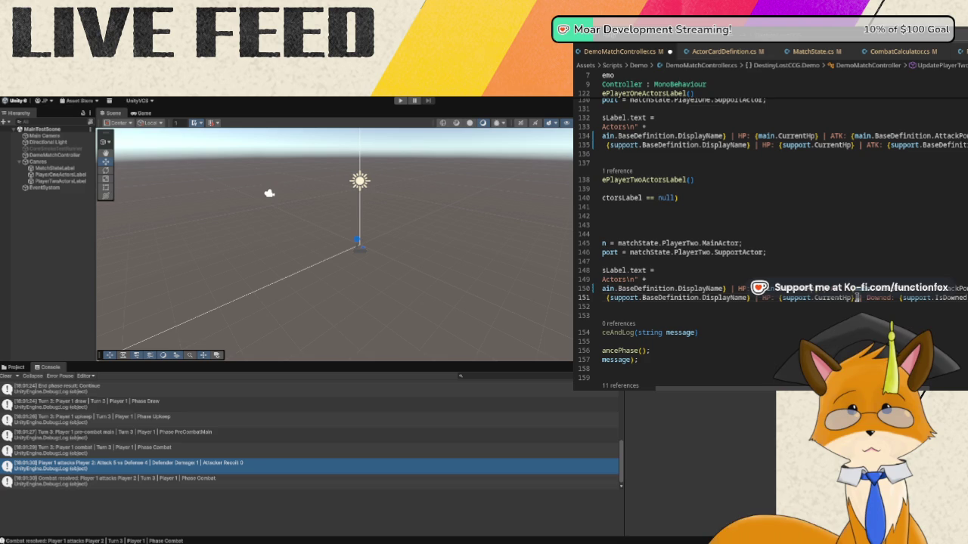
pyautogui.moveTo(853, 300)
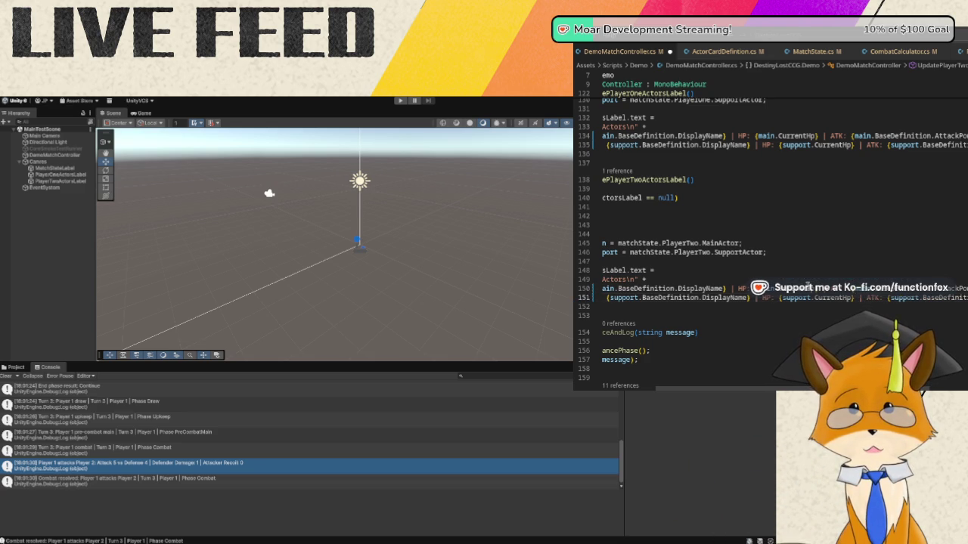
pyautogui.hscroll(3, 957, 379)
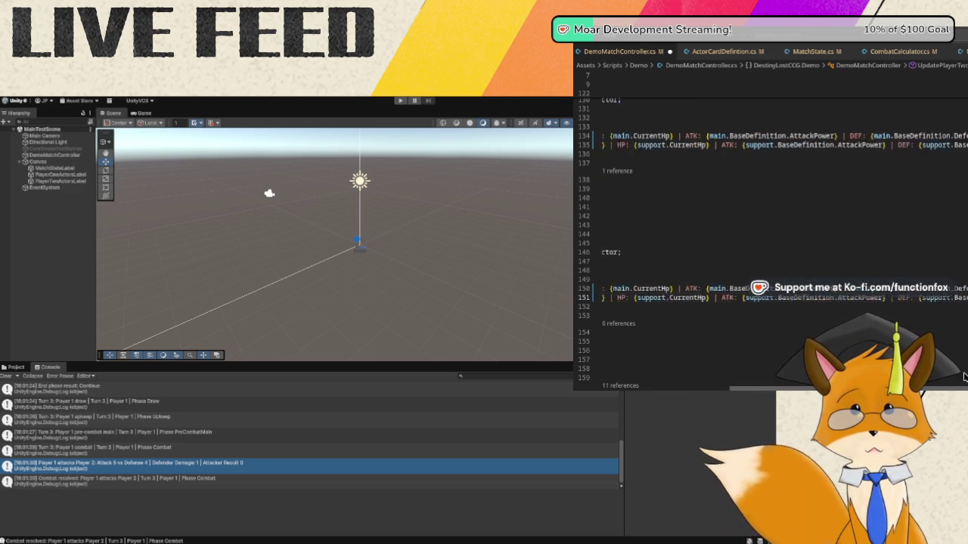
pyautogui.hscroll(-5, 957, 379)
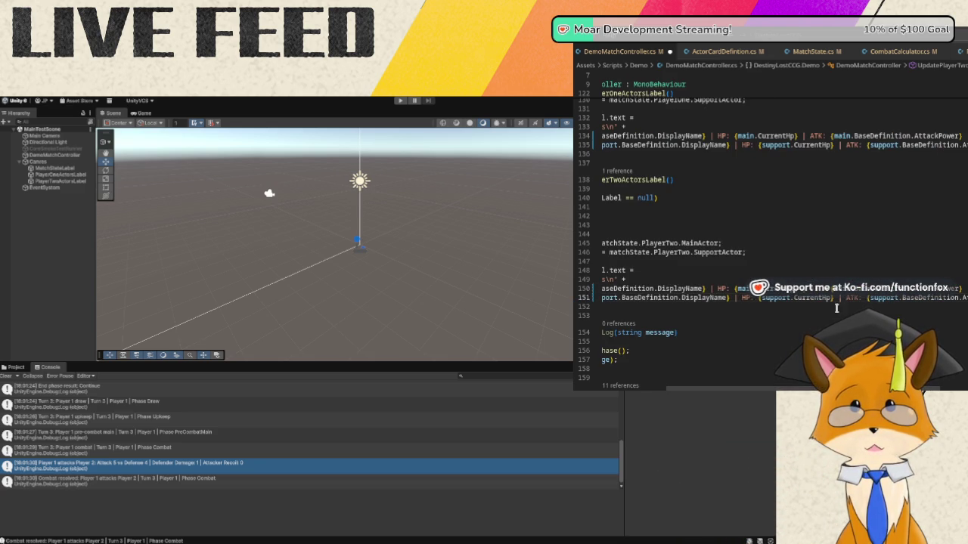
pyautogui.hotkey('ctrl', 's')
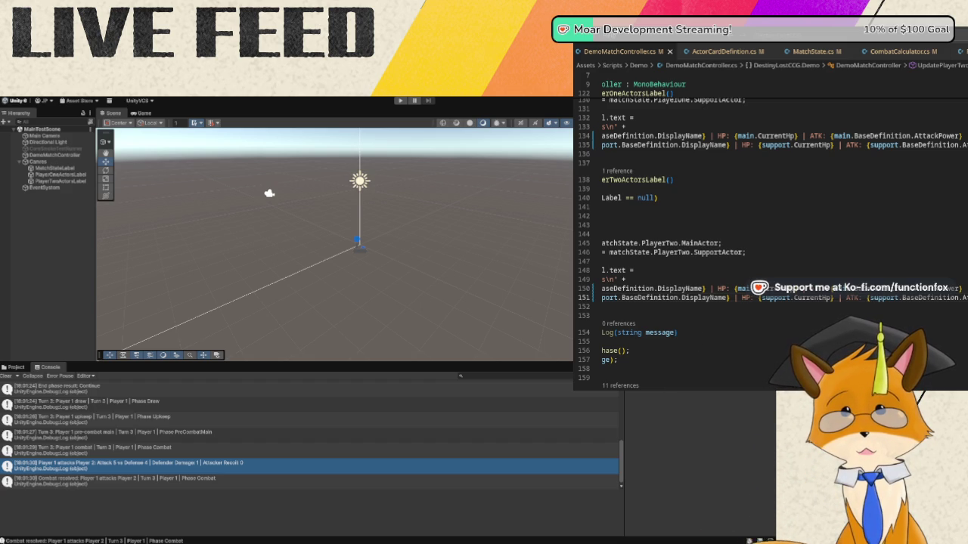
# - Play the demo, advancing phases with Space through Turn 3 to combat, then stop it
pyautogui.click(399, 103)
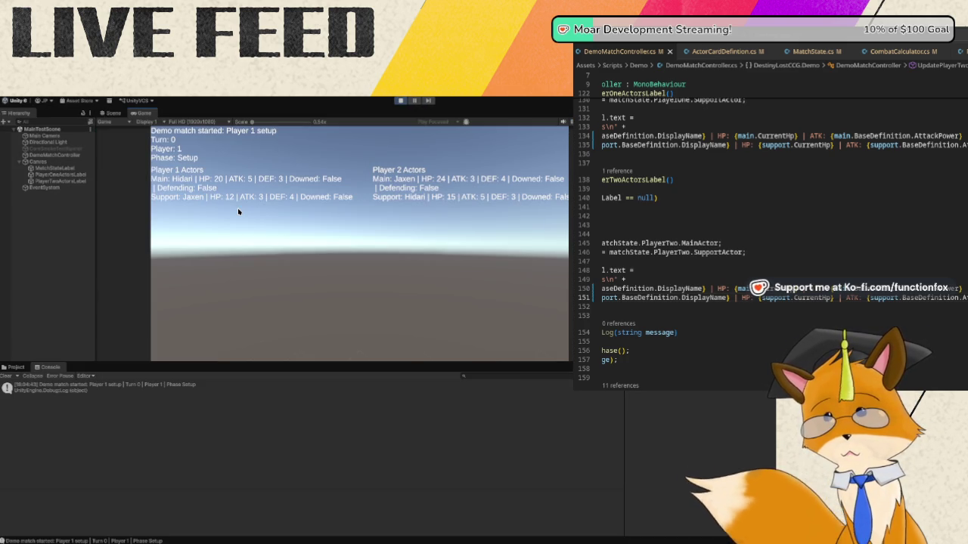
pyautogui.press('space')
pyautogui.press('space')
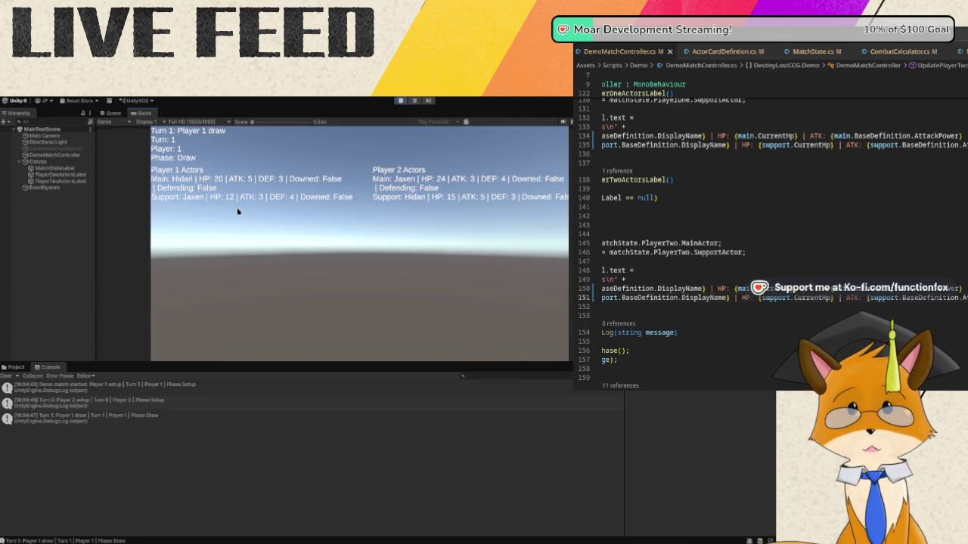
pyautogui.press('space')
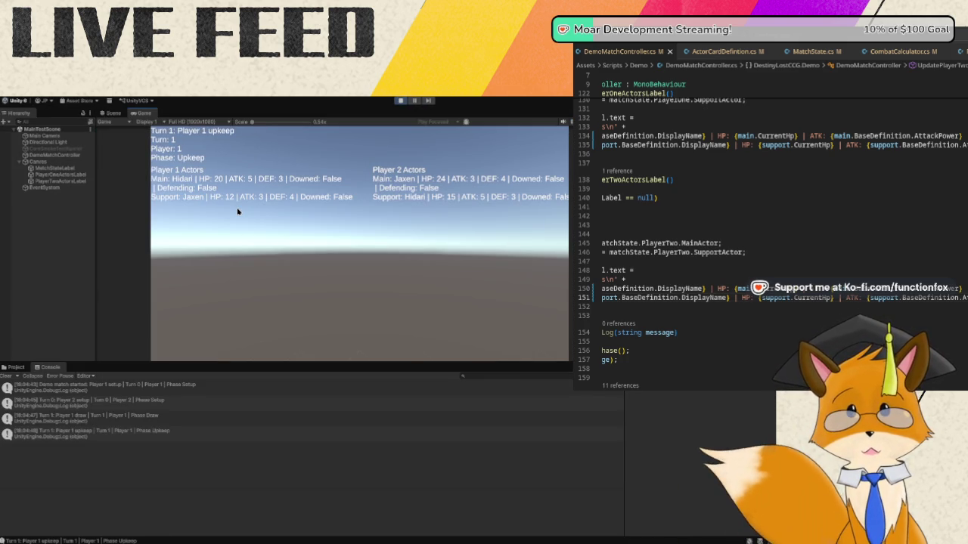
pyautogui.press('space')
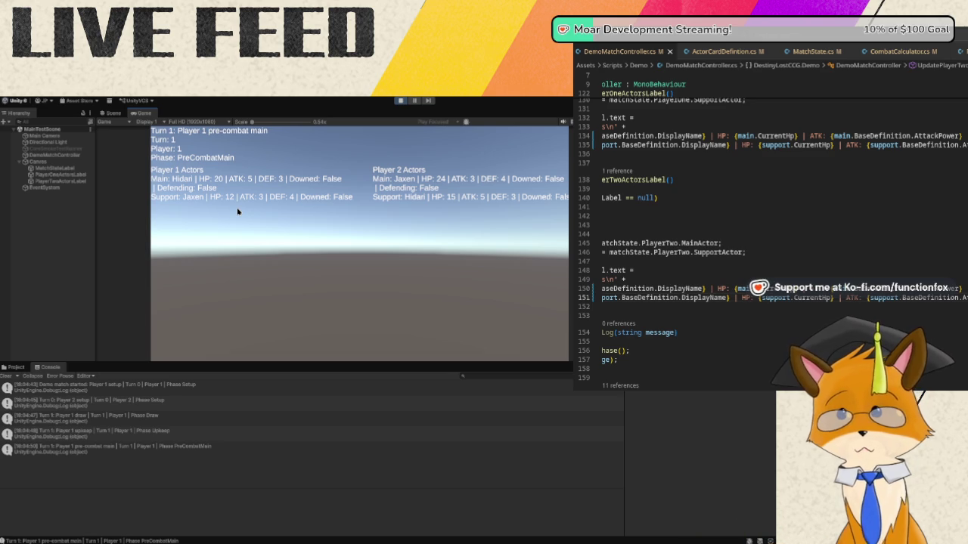
pyautogui.press('space')
pyautogui.press('space')
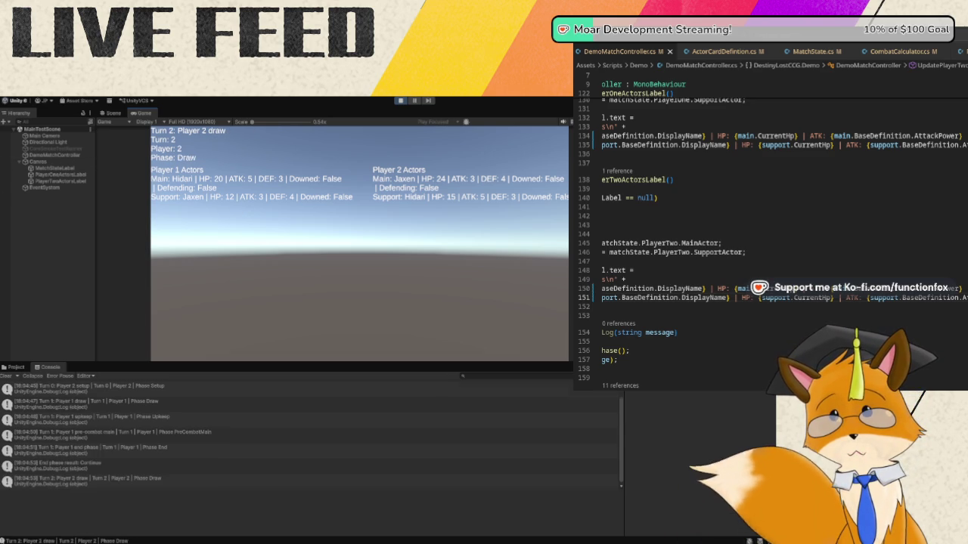
pyautogui.press('space')
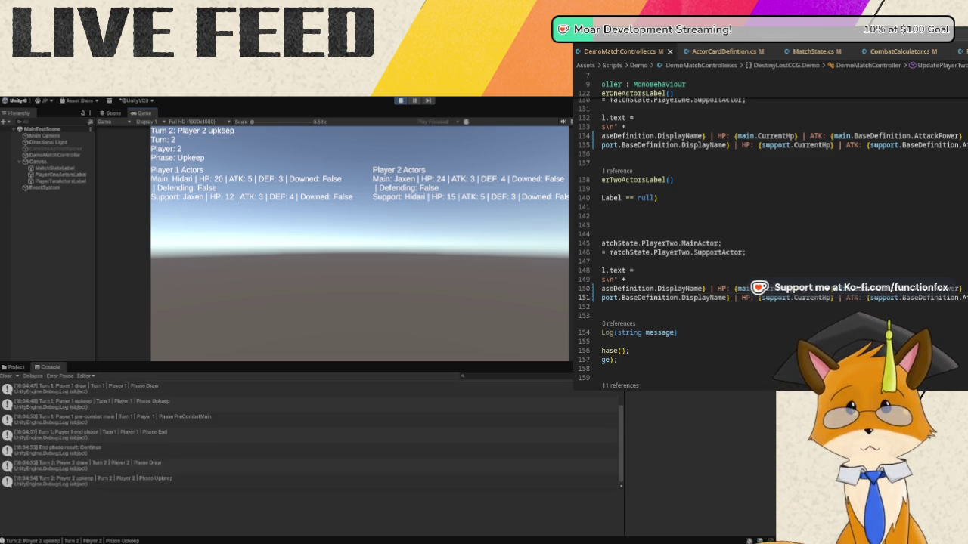
pyautogui.press('space')
pyautogui.press('space')
pyautogui.press('space')
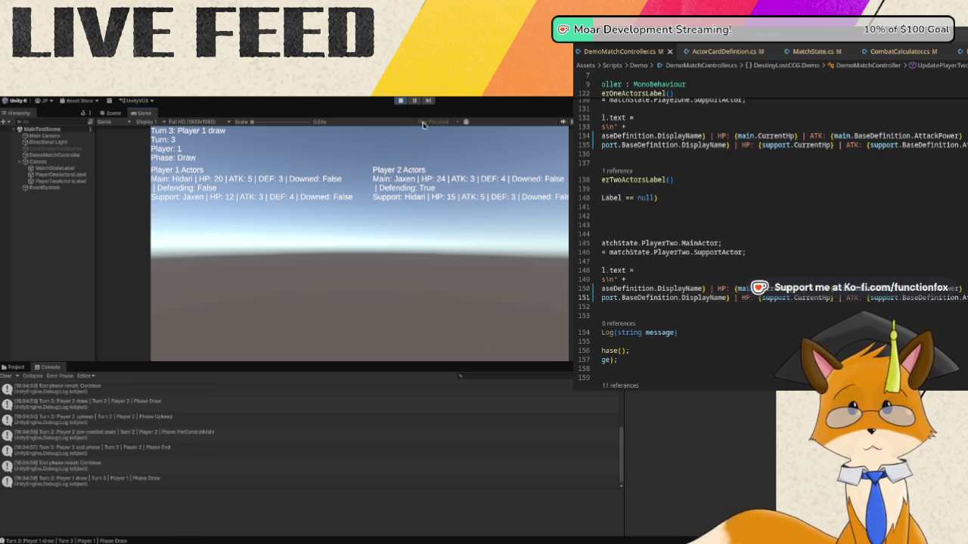
pyautogui.press('space')
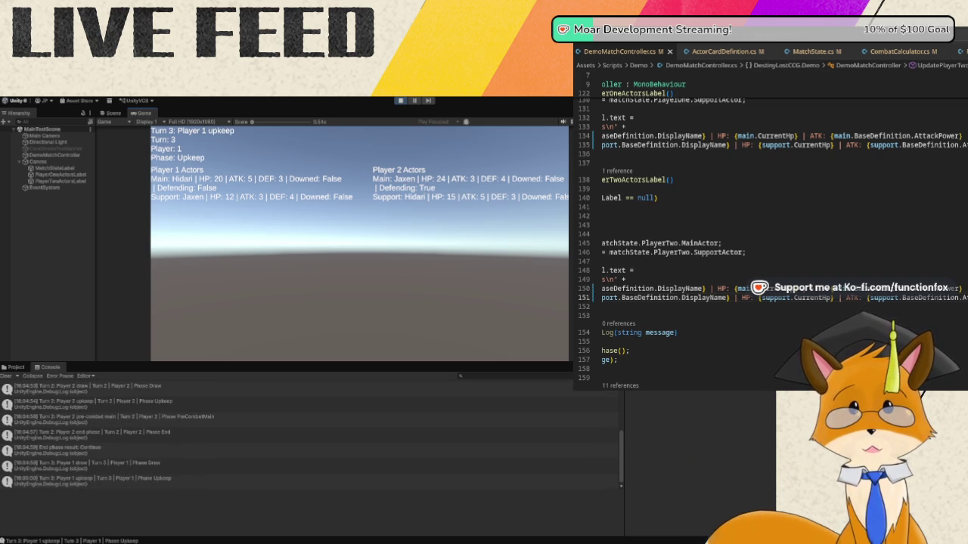
pyautogui.press('space')
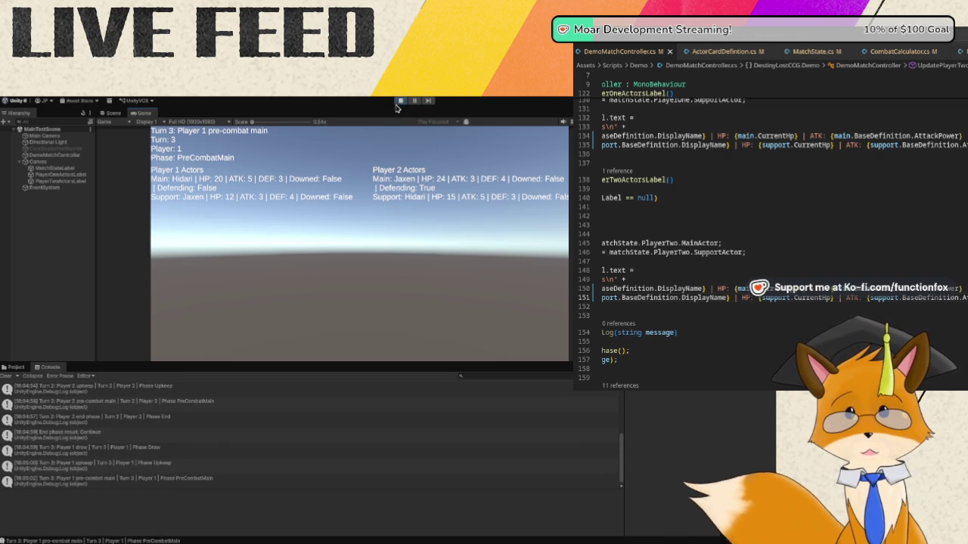
pyautogui.press('space')
pyautogui.press('space')
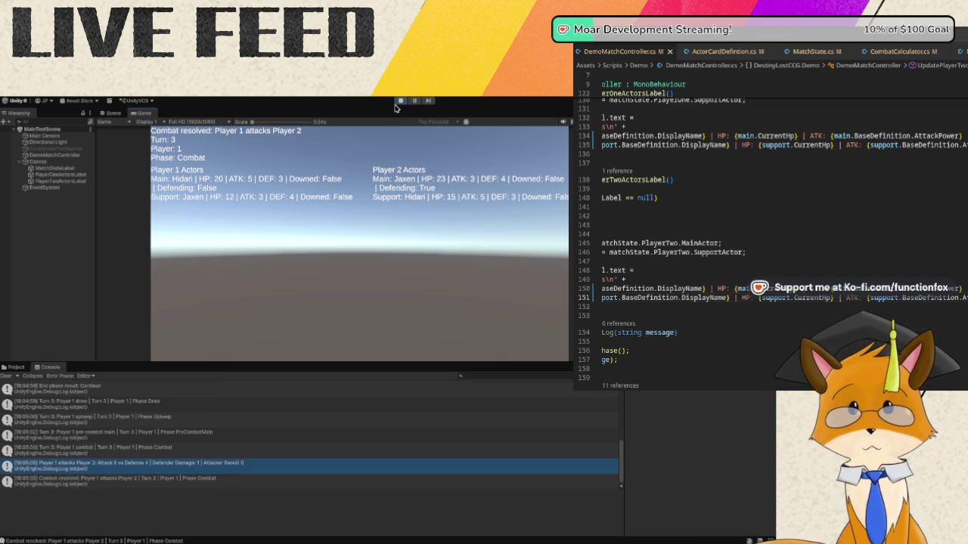
pyautogui.click(400, 101)
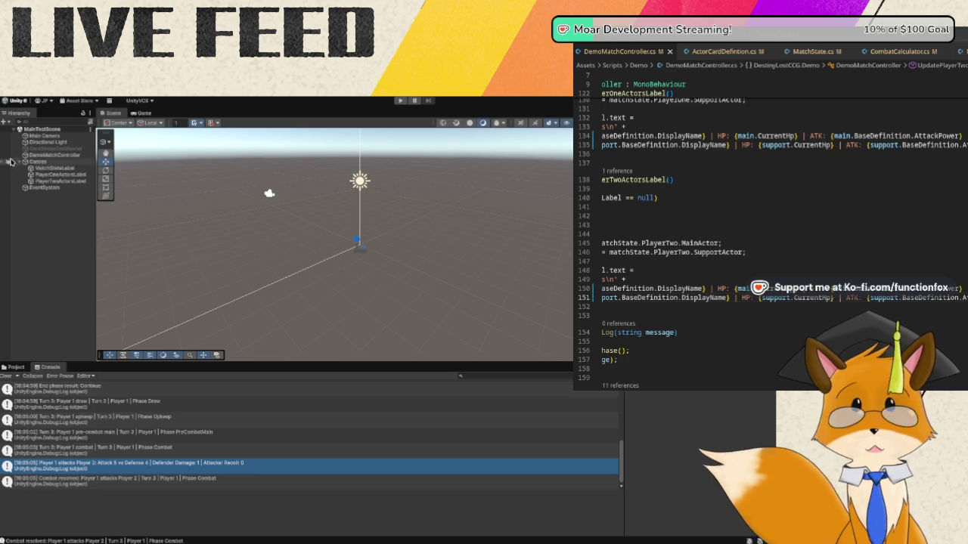
pyautogui.click(56, 182)
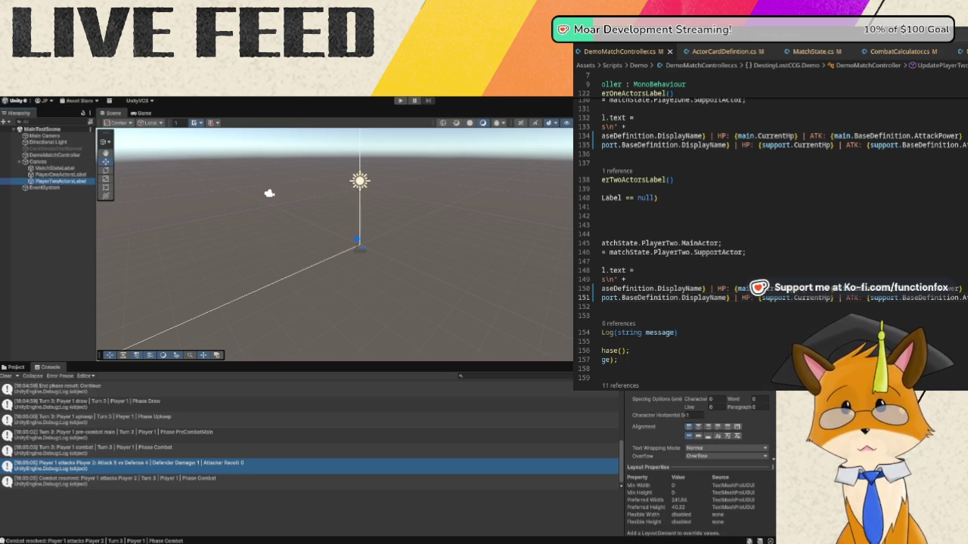
pyautogui.hotkey('alt', 'Tab')
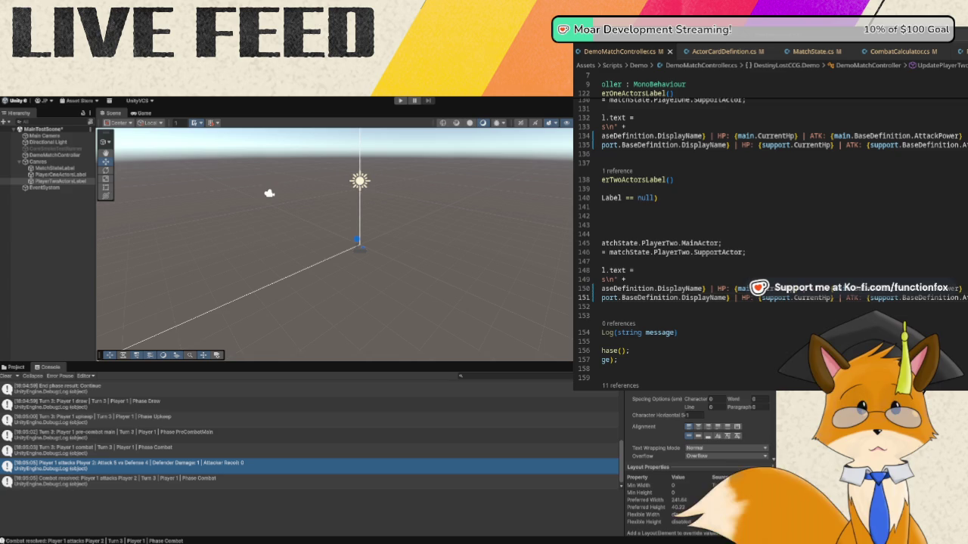
pyautogui.hotkey('ctrl', 'p')
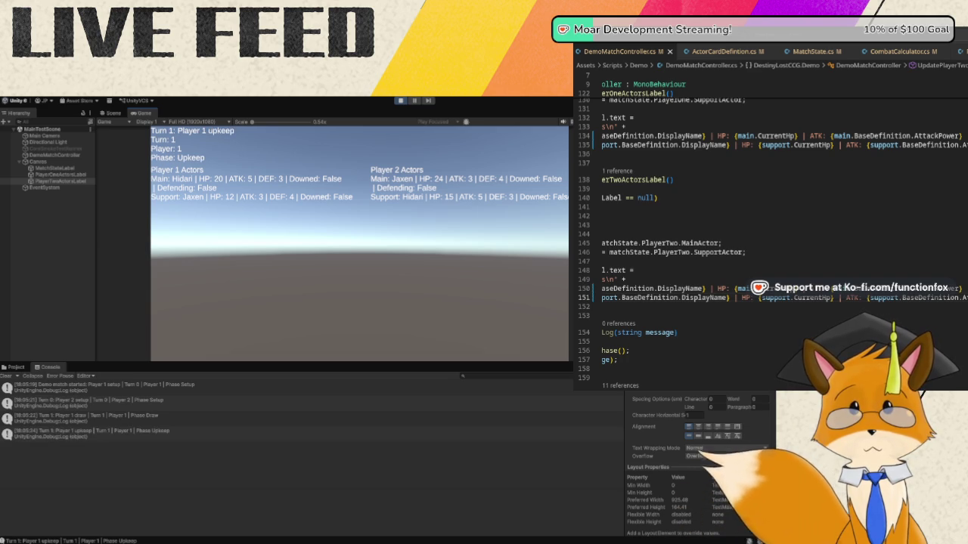
pyautogui.click(401, 101)
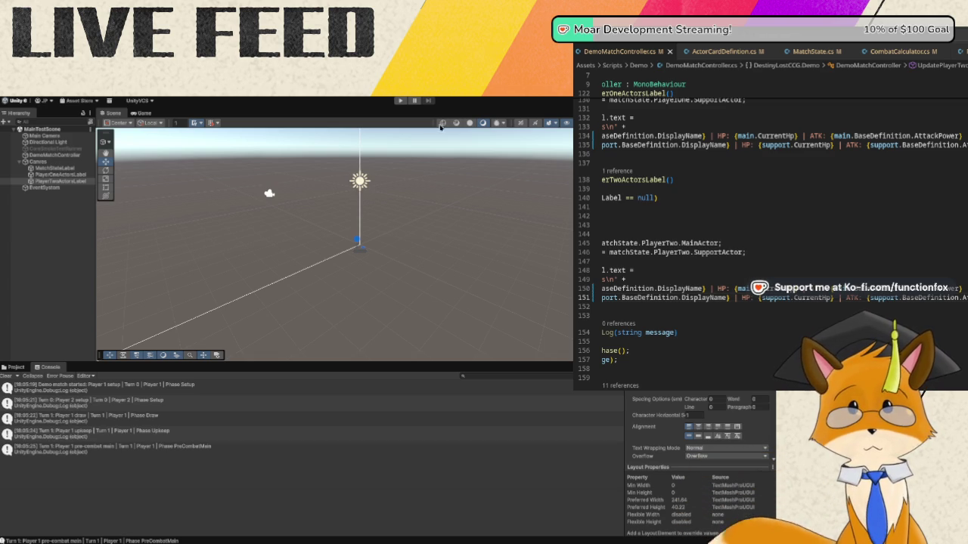
pyautogui.click(401, 102)
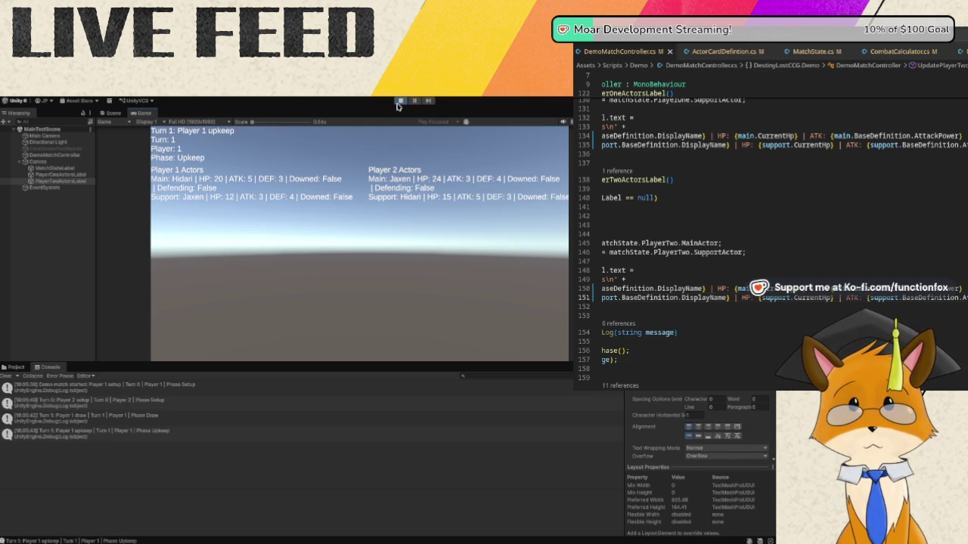
pyautogui.click(397, 105)
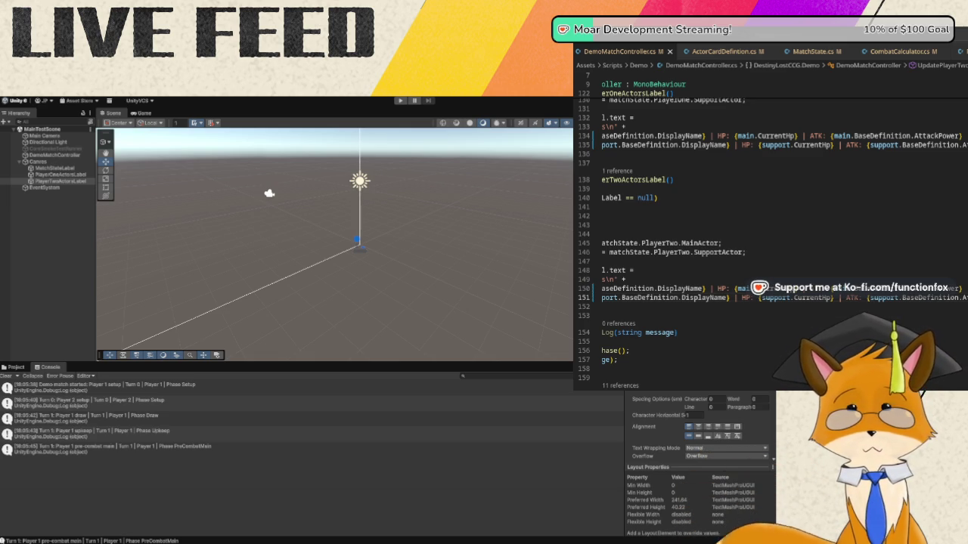
# - Play the demo through Turn 3's combat, leaving Player 2's main at 23 HP, then stop
pyautogui.click(401, 101)
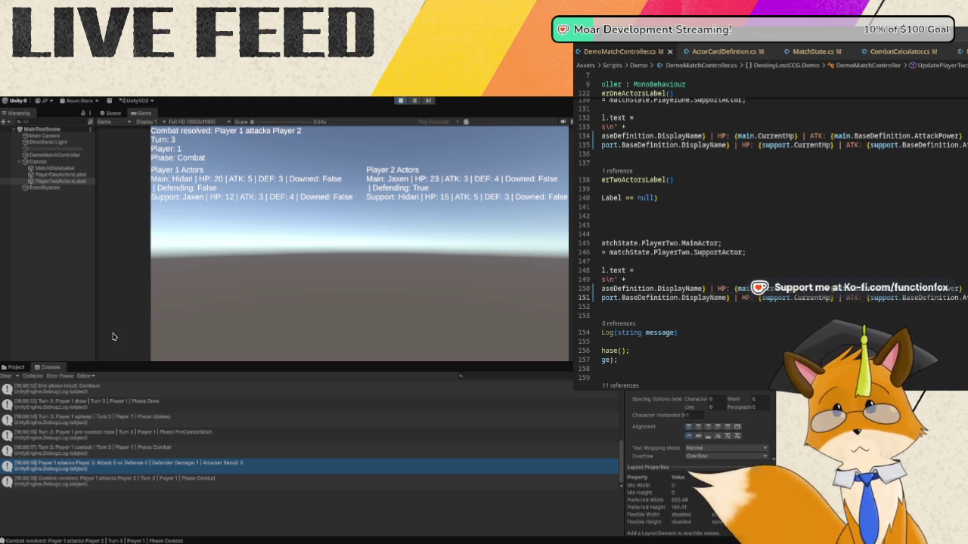
pyautogui.hotkey('ctrl', 'p')
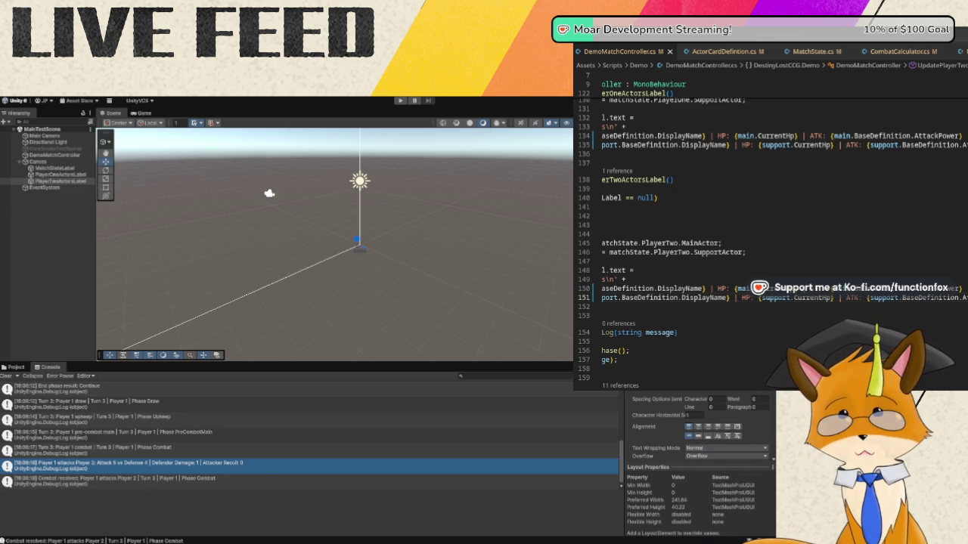
pyautogui.scroll(20, 772, 199)
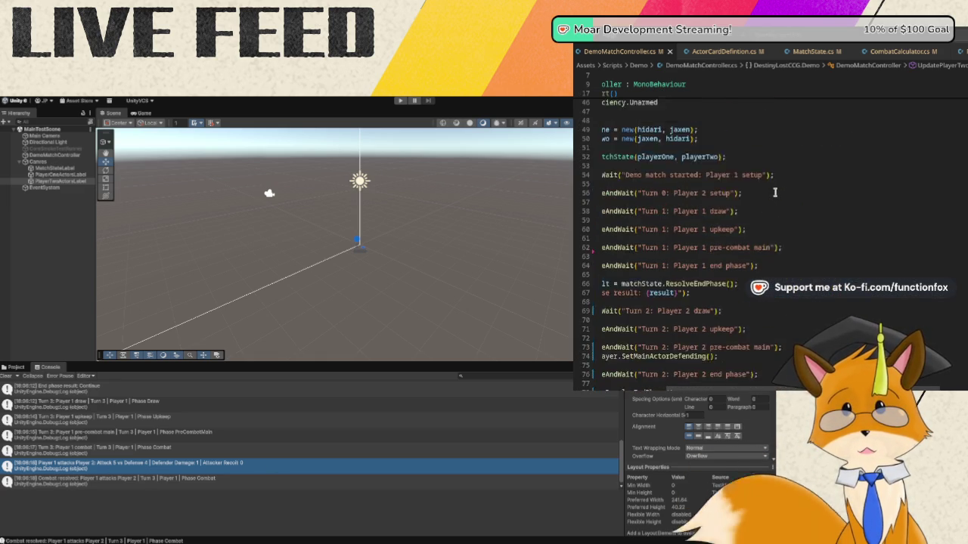
# - Change Hidari's attackPower from 5 to 50 on line 25 and rerun the demo
pyautogui.hscroll(-5, 773, 195)
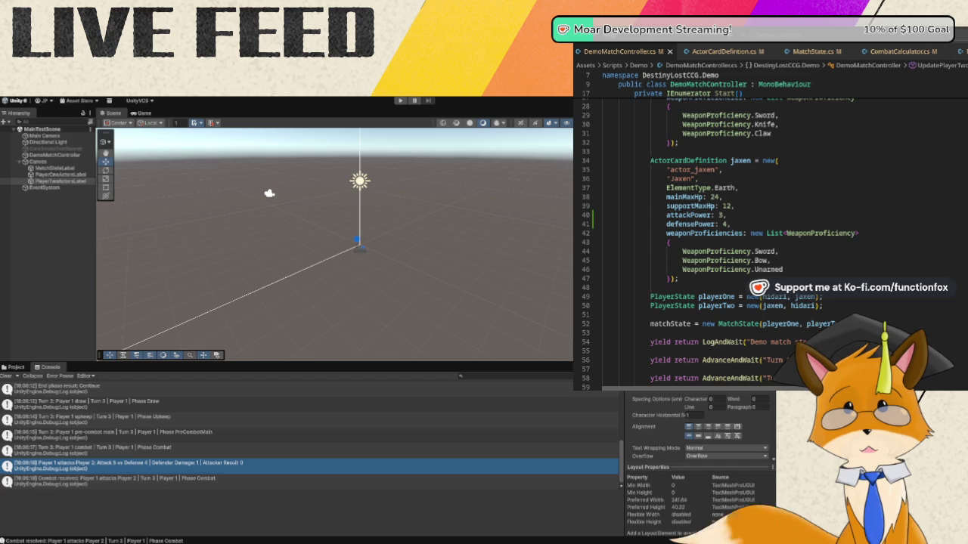
pyautogui.scroll(5, 855, 257)
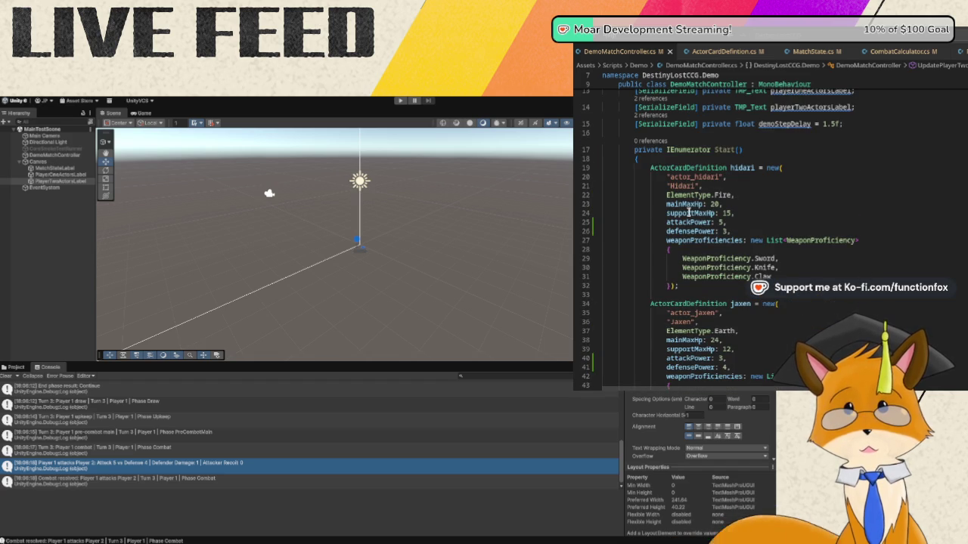
pyautogui.click(723, 223)
pyautogui.write('0')
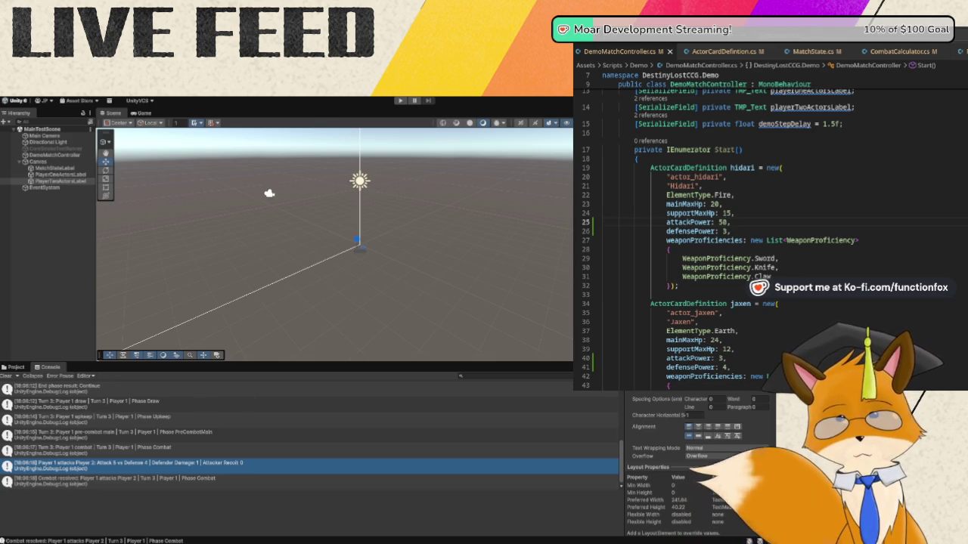
pyautogui.click(401, 103)
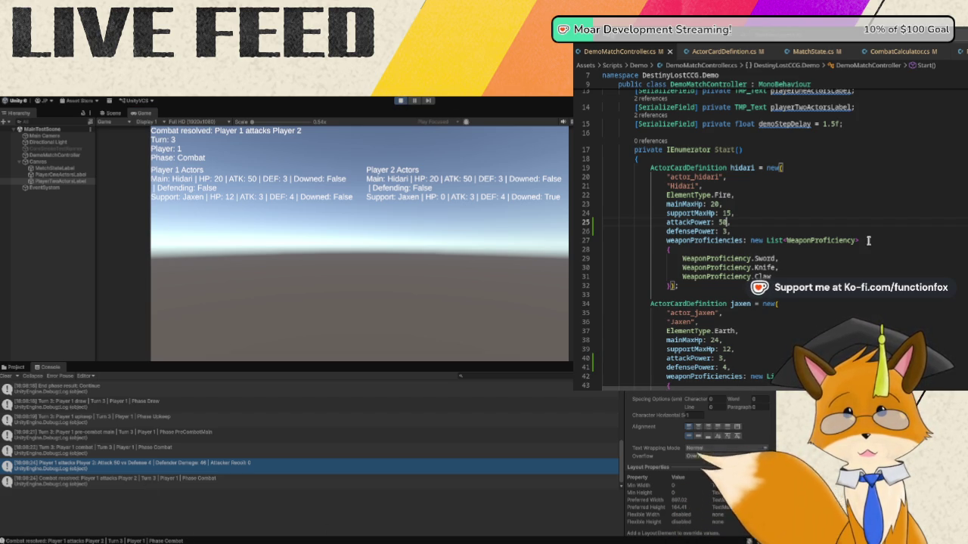
# - After Turn 3 combat downs Jaxen at 0 HP, return to the controller script
pyautogui.click(826, 205)
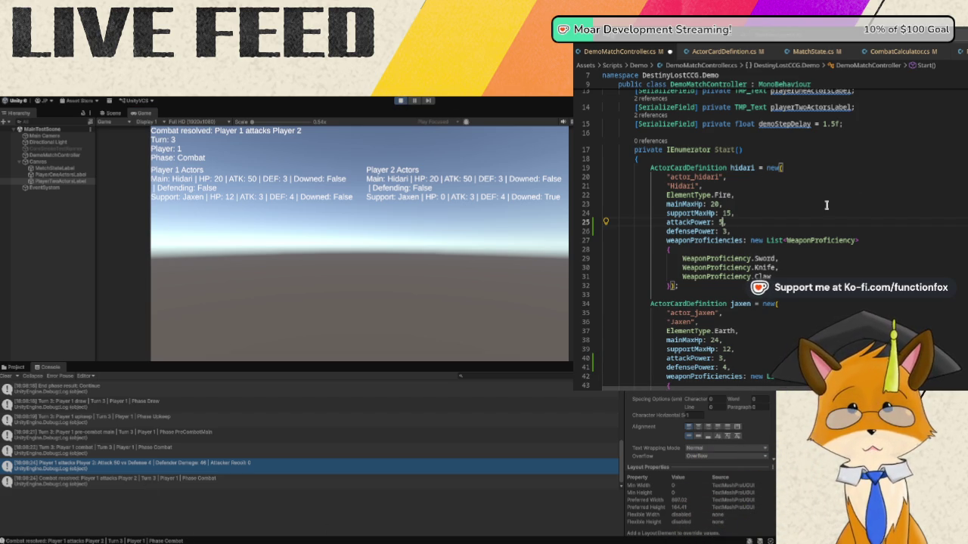
# - Save DemoMatchController.cs with Hidari's attackPower set to 5
pyautogui.hotkey('ctrl', 's')
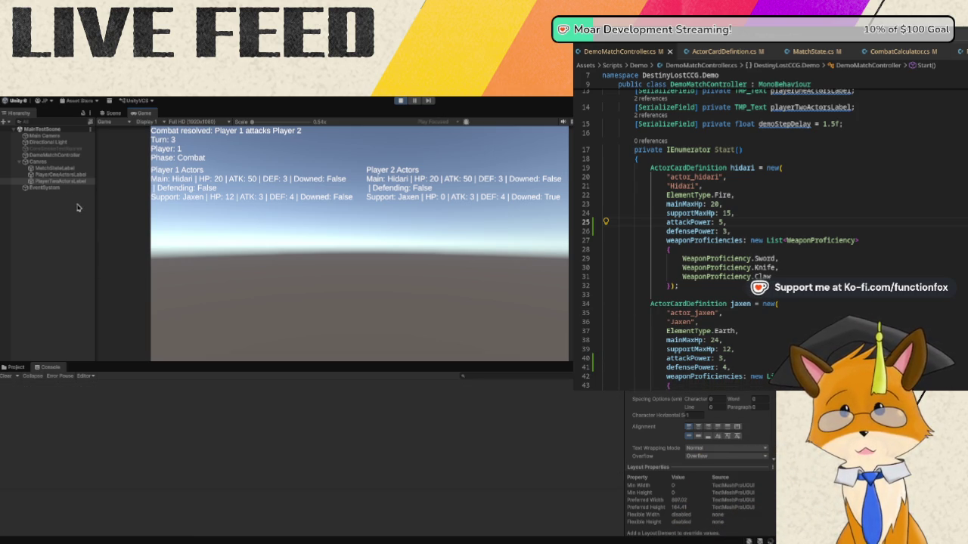
# - Exit Play mode, check the missing-script warning, and show the project's script files
pyautogui.click(401, 102)
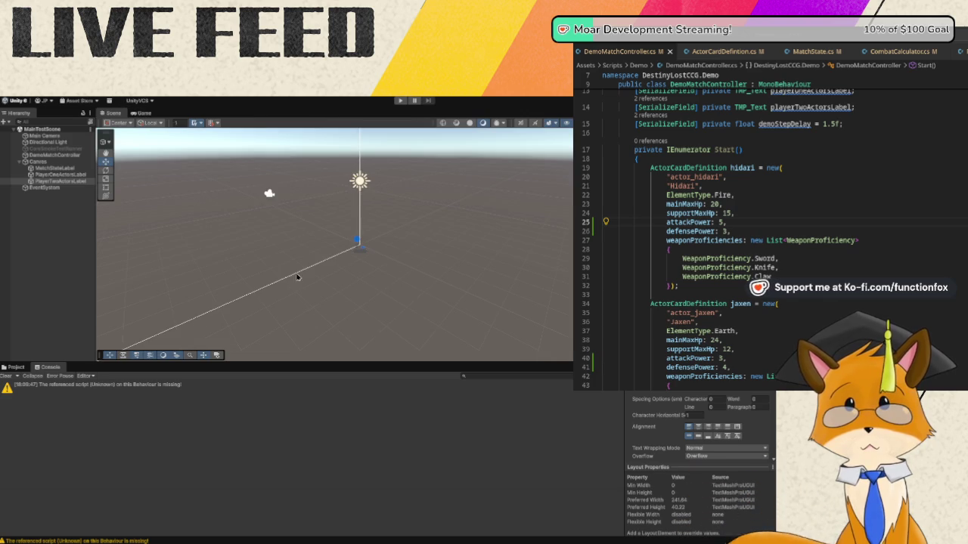
pyautogui.click(149, 390)
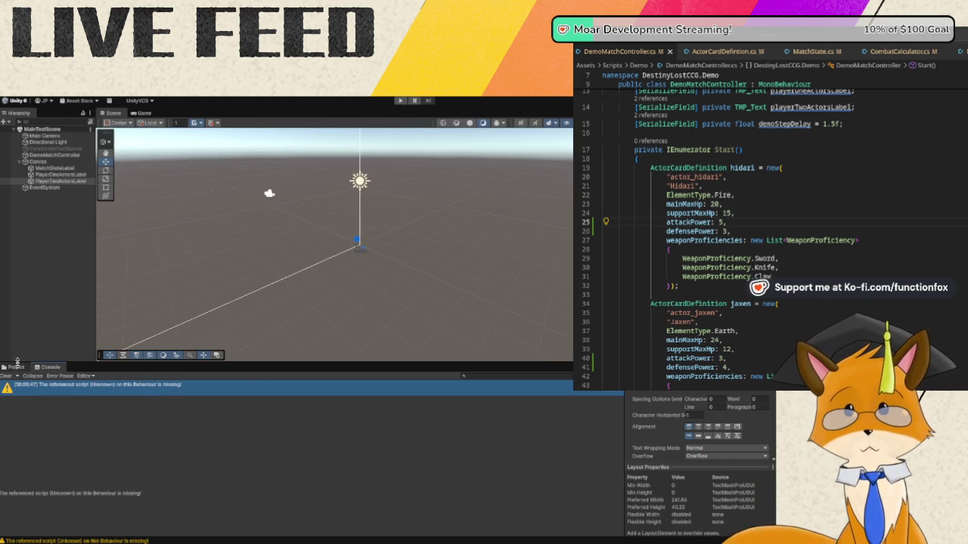
pyautogui.click(15, 368)
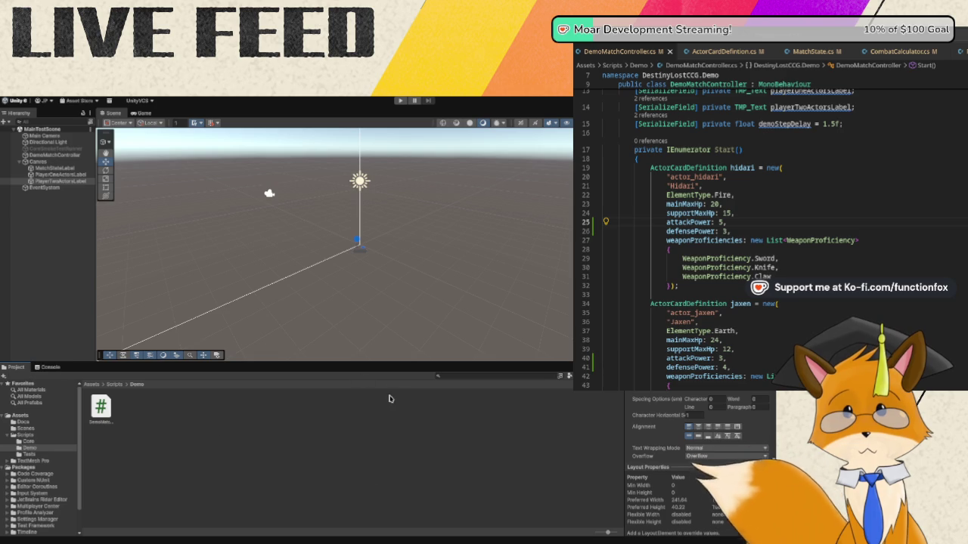
pyautogui.click(190, 447)
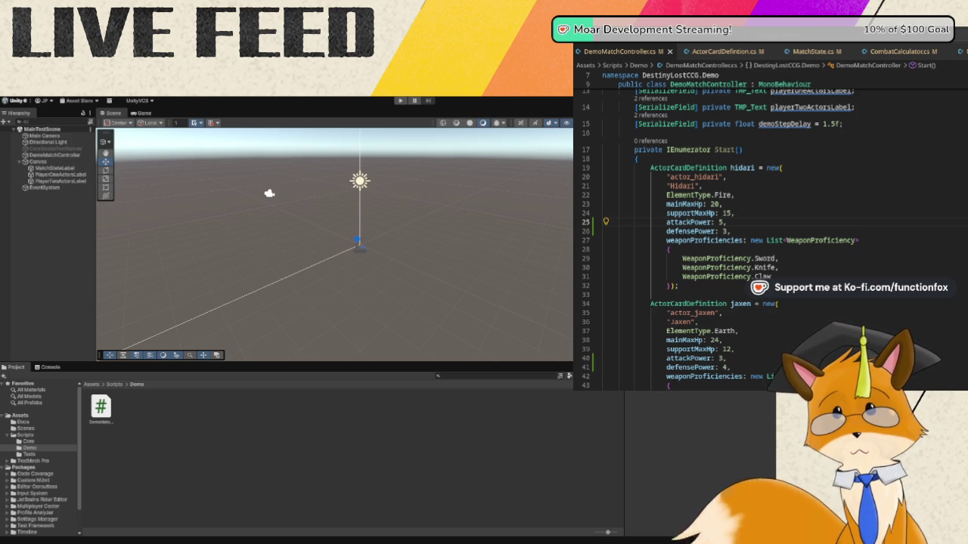
# - Duplicate PlayerTwoActorsLabel under the Canvas, creating PlayerTwoActorsLabel (1)
pyautogui.click(57, 181)
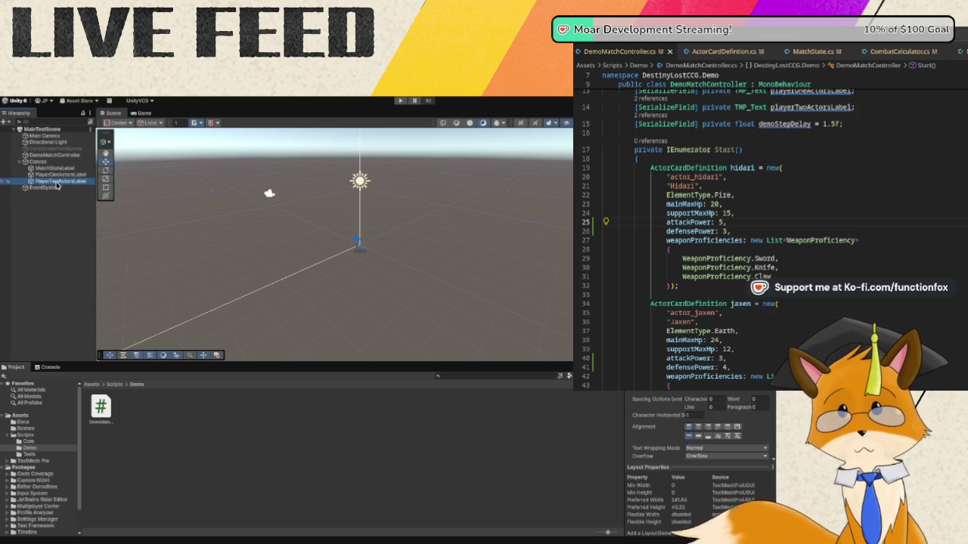
pyautogui.hotkey('ctrl', 'd')
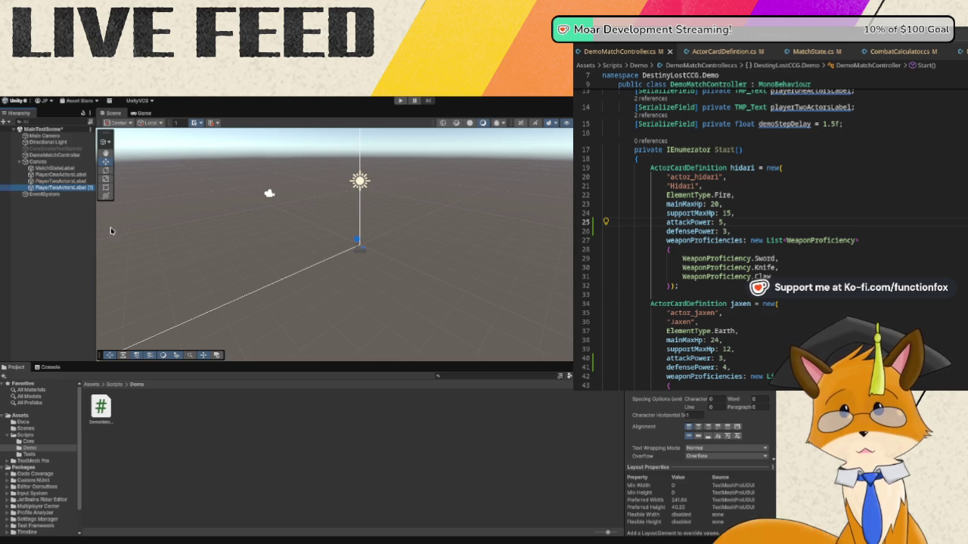
pyautogui.click(80, 189)
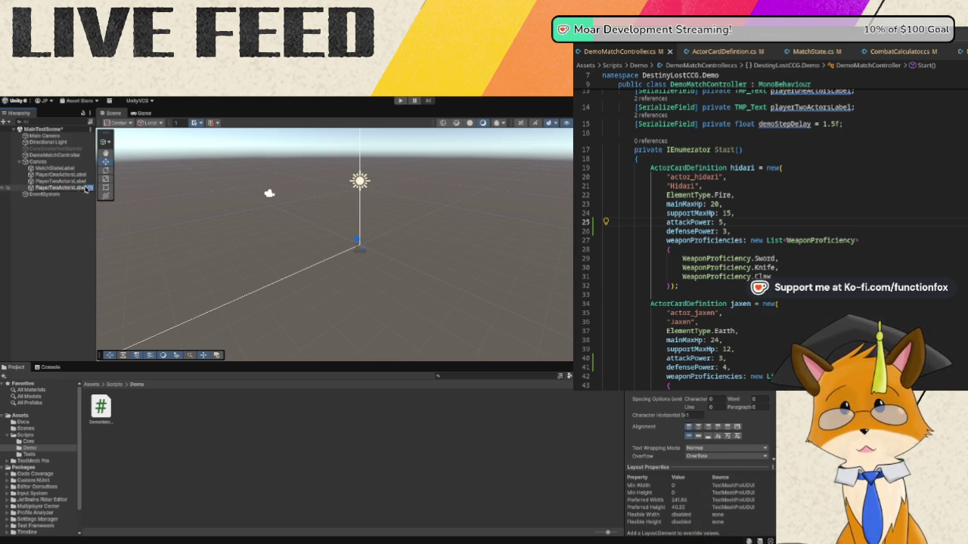
# - Rename the duplicated label to CombatResultLabel and run the demo to test the scene
pyautogui.press('Return')
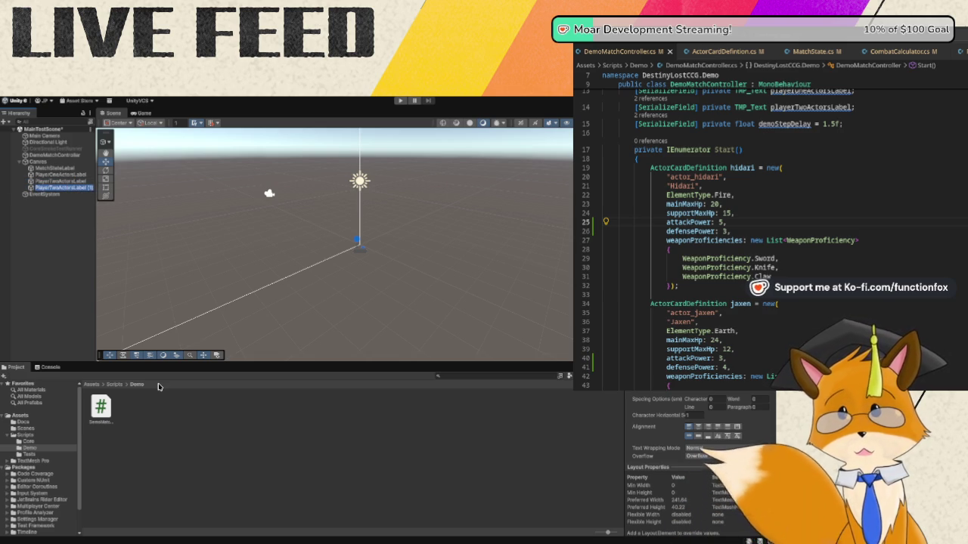
pyautogui.write('Clash')
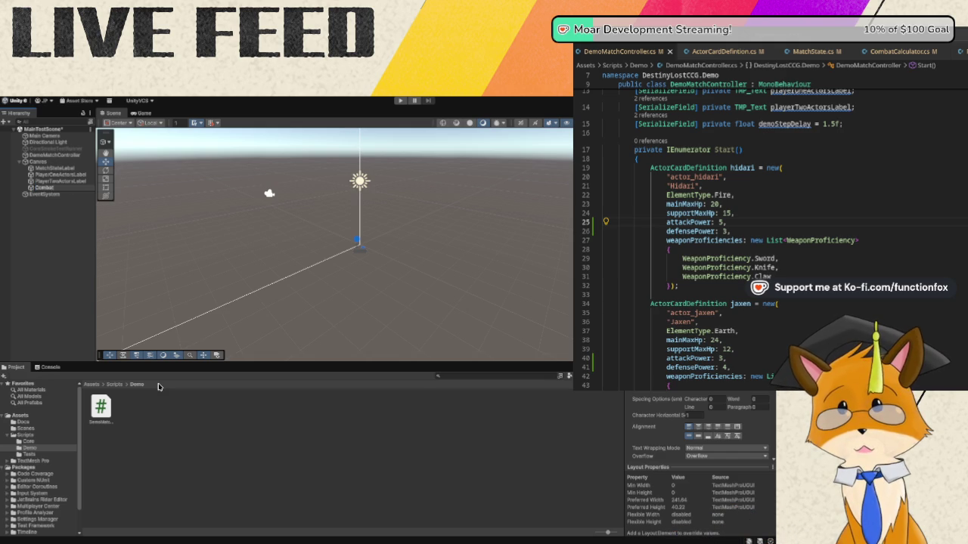
pyautogui.write('ResultLabel')
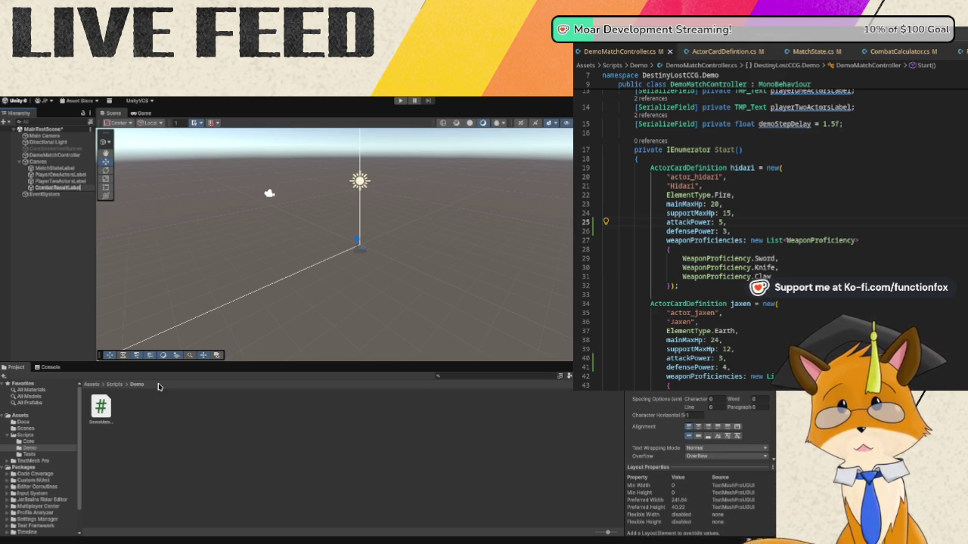
pyautogui.press('Return')
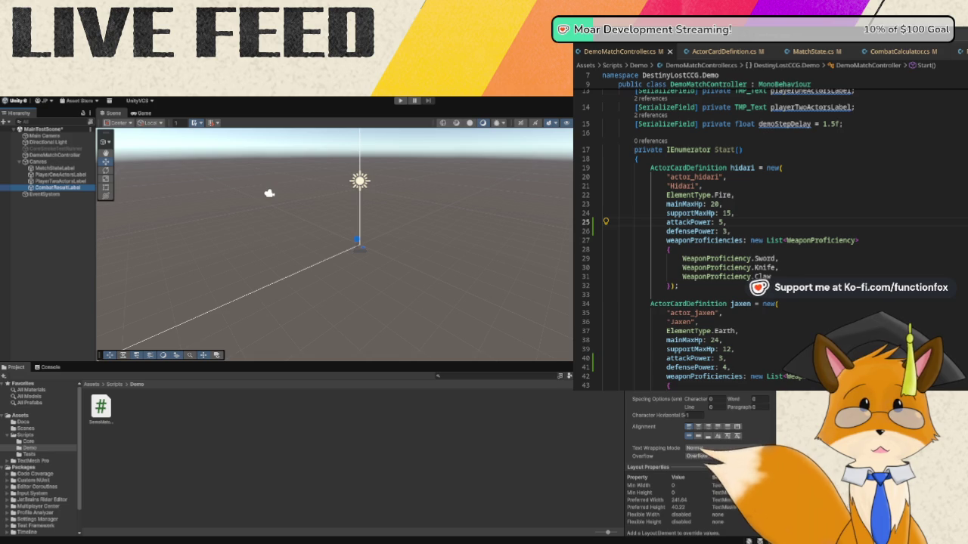
pyautogui.click(493, 353)
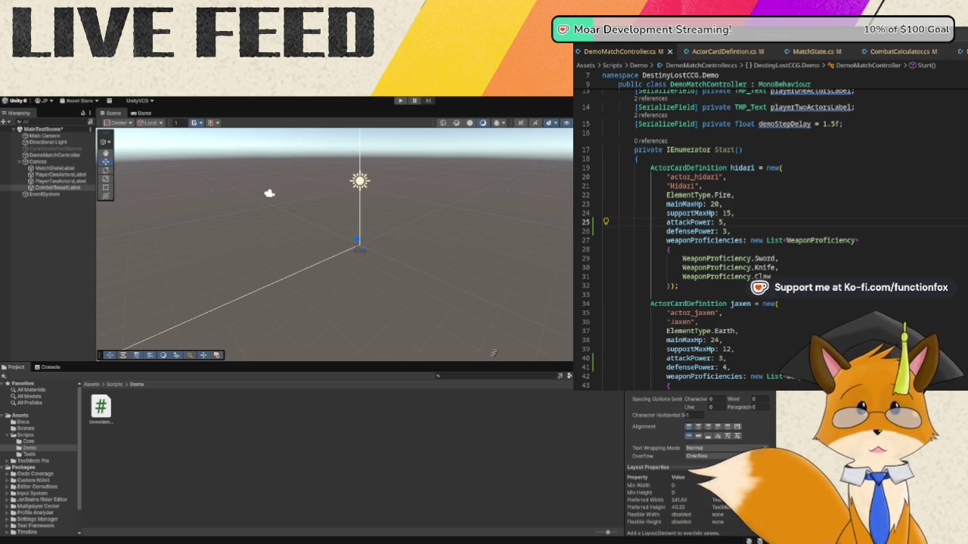
pyautogui.click(403, 100)
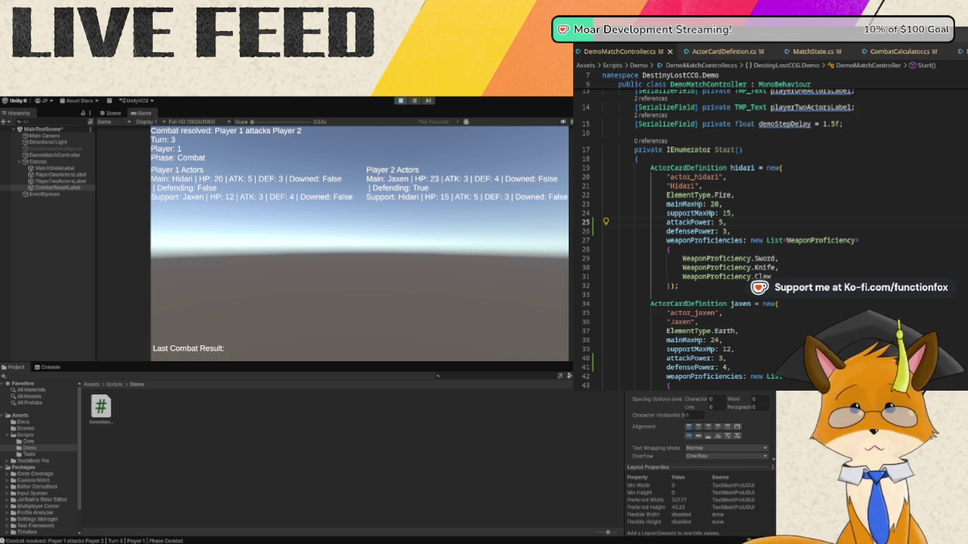
# - Save the scene changes, leave Play mode, and return to the controller script
pyautogui.hotkey('ctrl', 's')
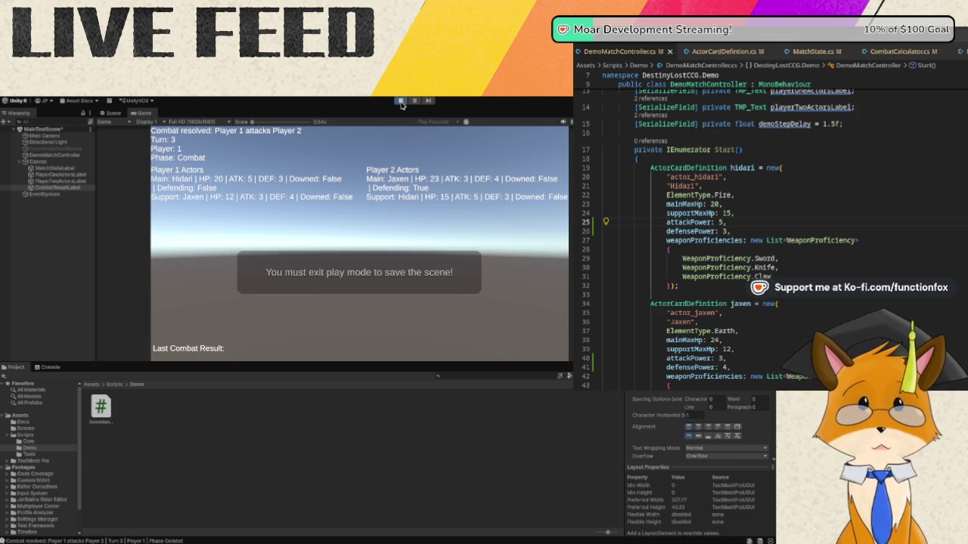
pyautogui.click(401, 102)
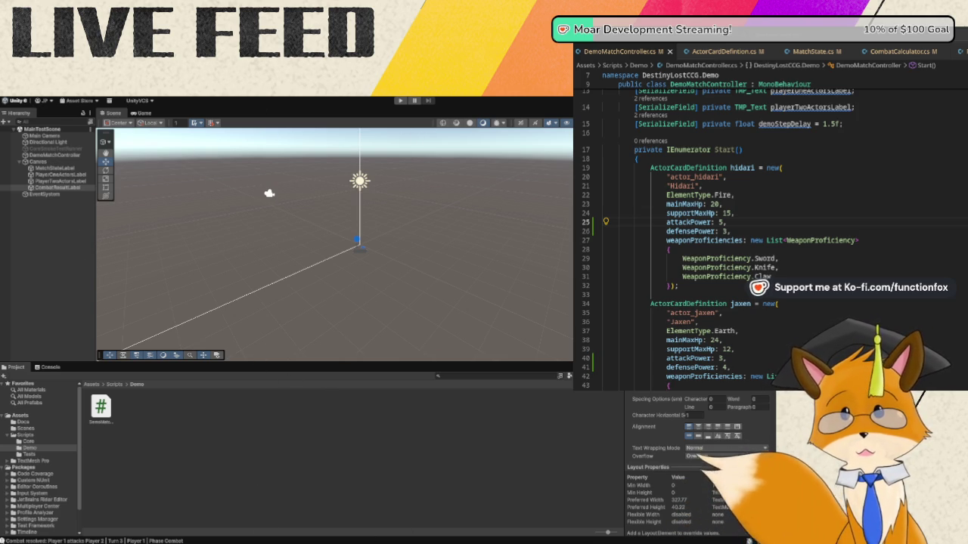
pyautogui.click(780, 167)
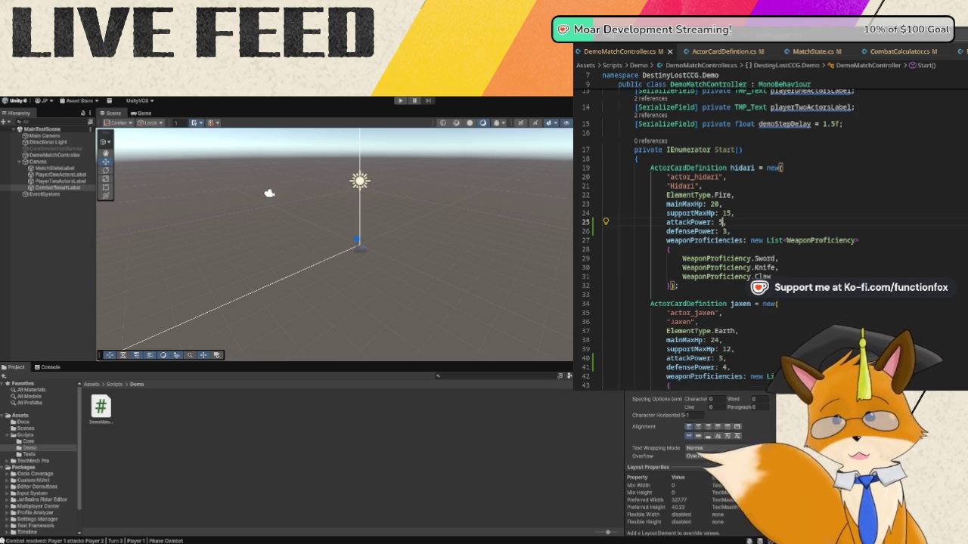
# - Declare a [SerializeField] private TMP_Text combatResultLabel field below the existing label fields
pyautogui.scroll(2, 944, 277)
pyautogui.click(851, 195)
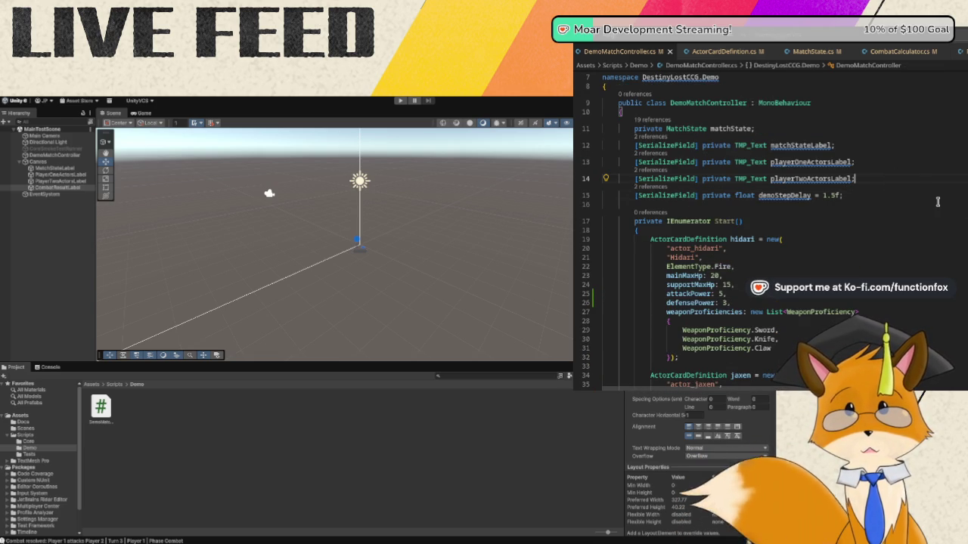
pyautogui.press('Return')
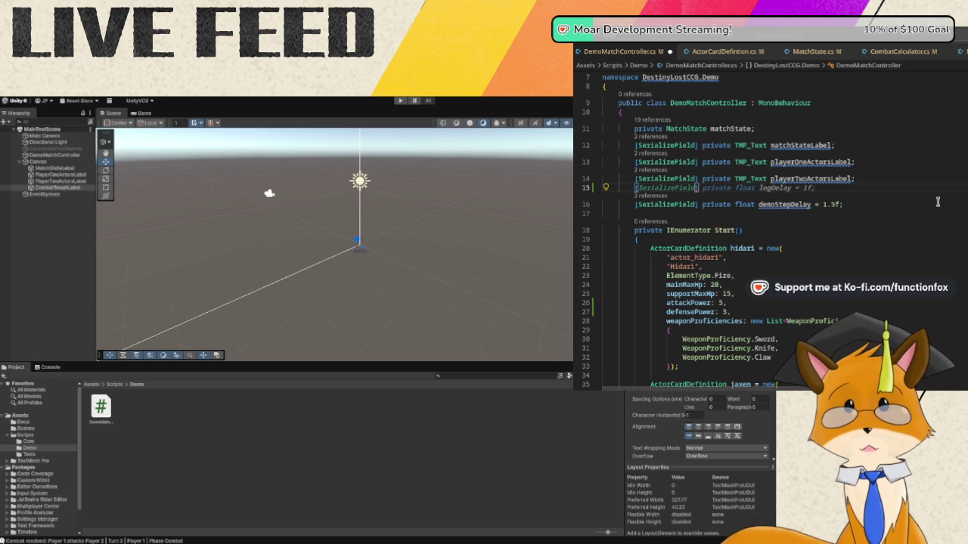
pyautogui.write('Se')
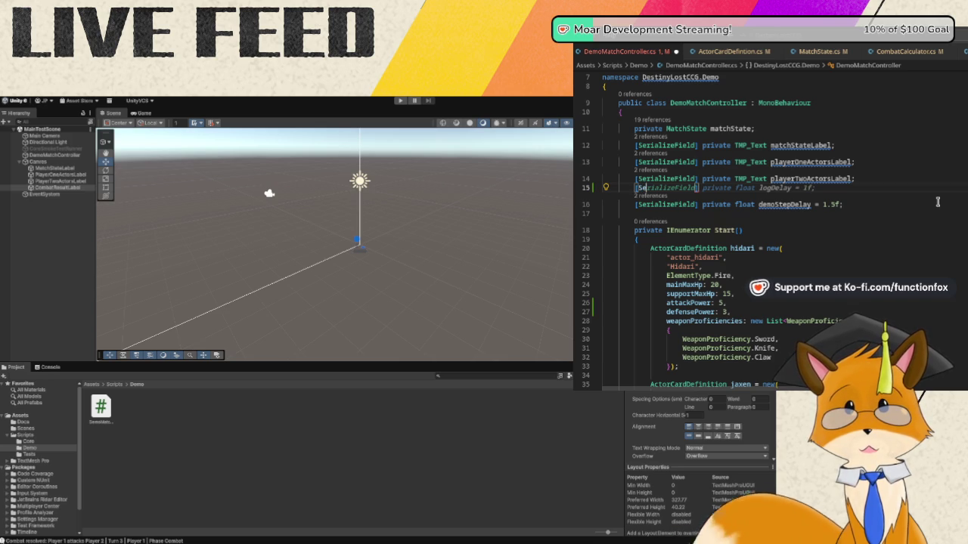
pyautogui.write('rializeFi')
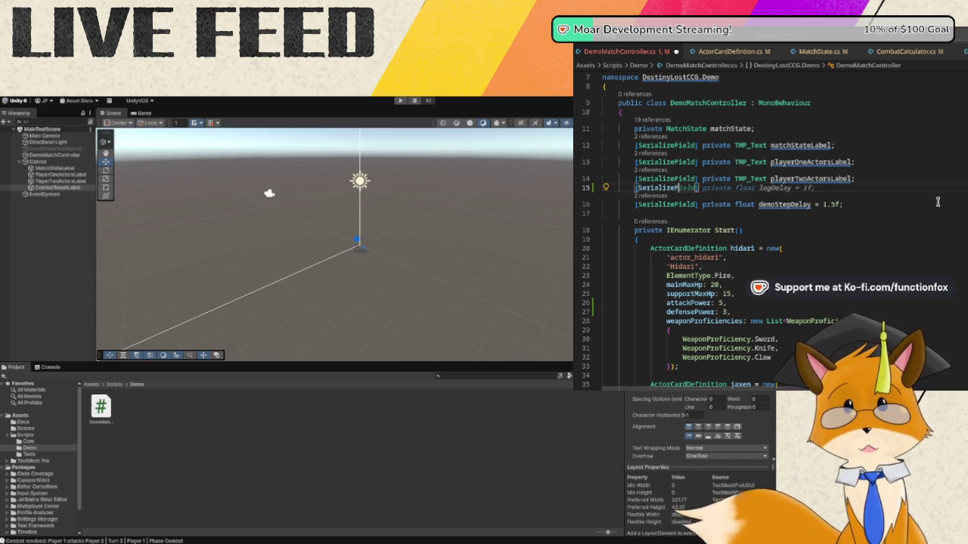
pyautogui.write('eld] private TM')
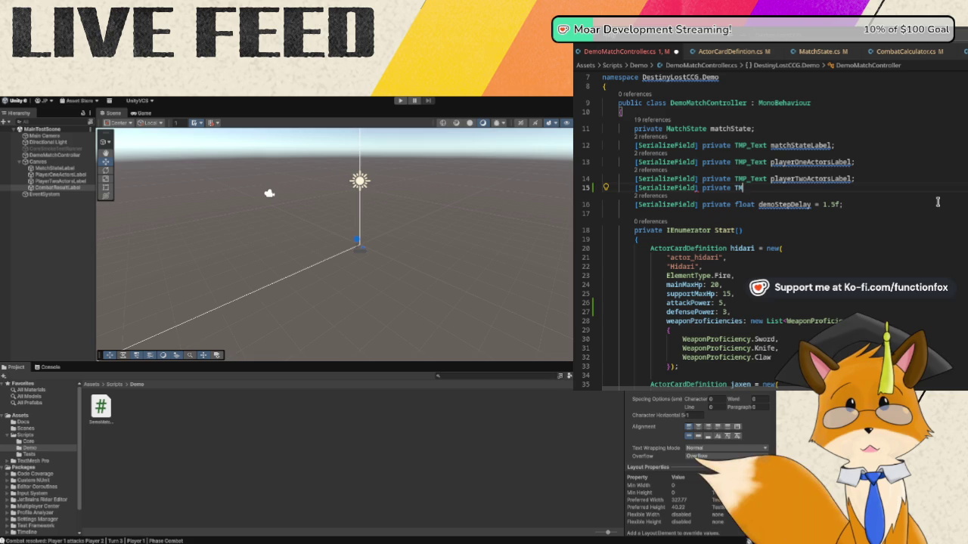
pyautogui.write('P_Text com')
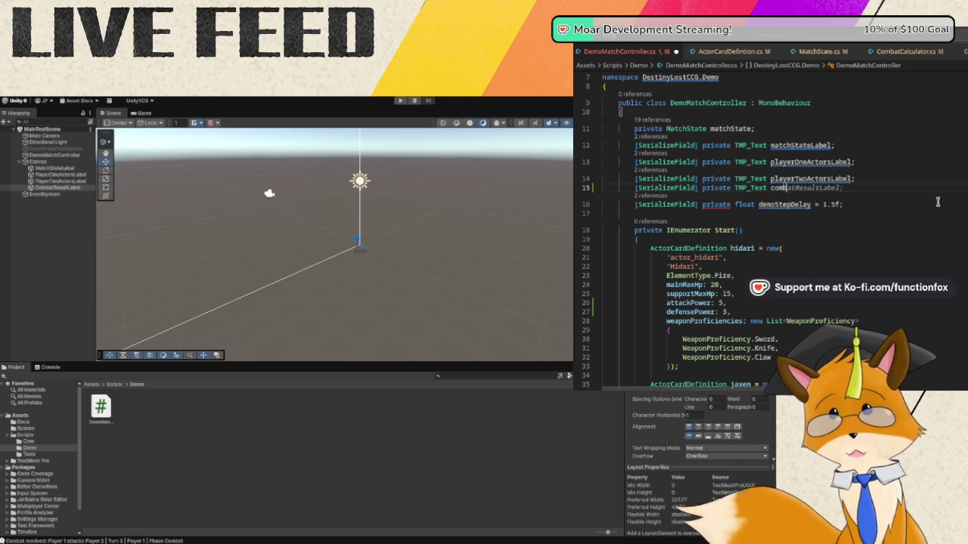
pyautogui.press('Tab')
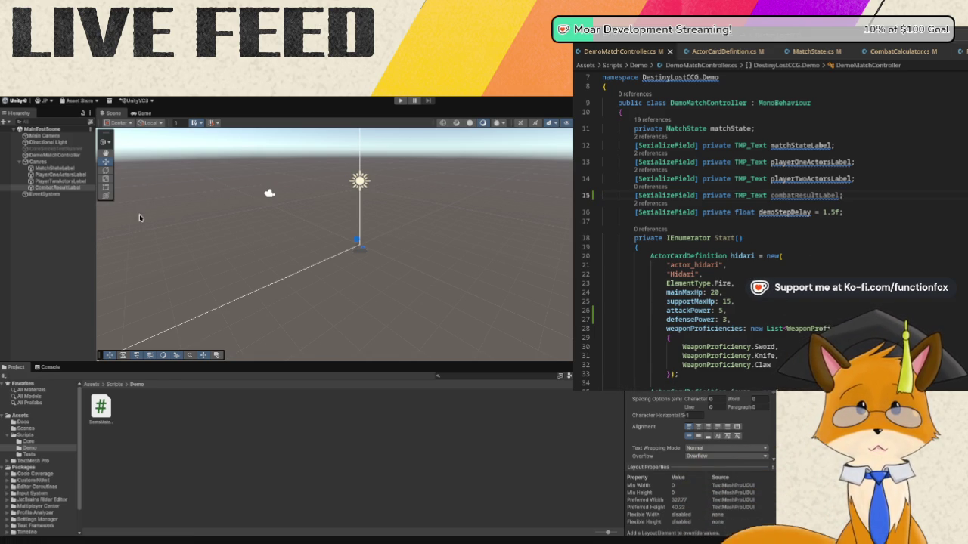
pyautogui.click(61, 168)
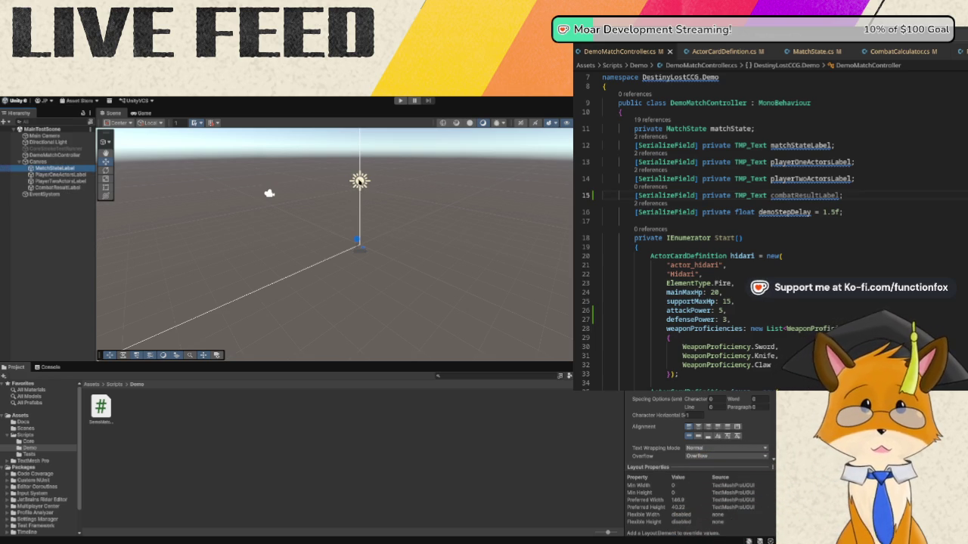
# - Select DemoMatchController in the Hierarchy to view its fields in the Inspector
pyautogui.click(51, 155)
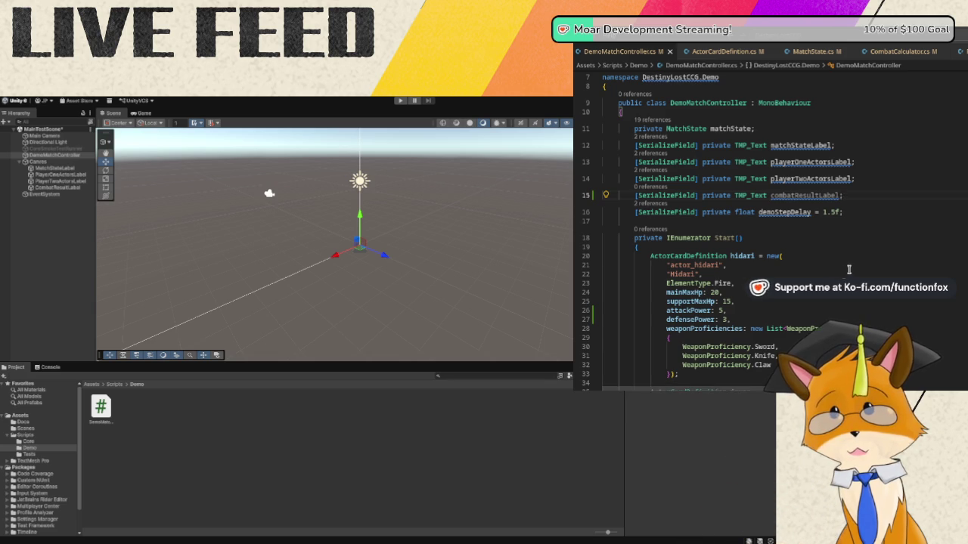
# - Add a private UpdateCombatResultLabel(string message) method below UpdatePlayerTwoActorsLabel
pyautogui.scroll(-20, 795, 227)
pyautogui.scroll(-14, 794, 227)
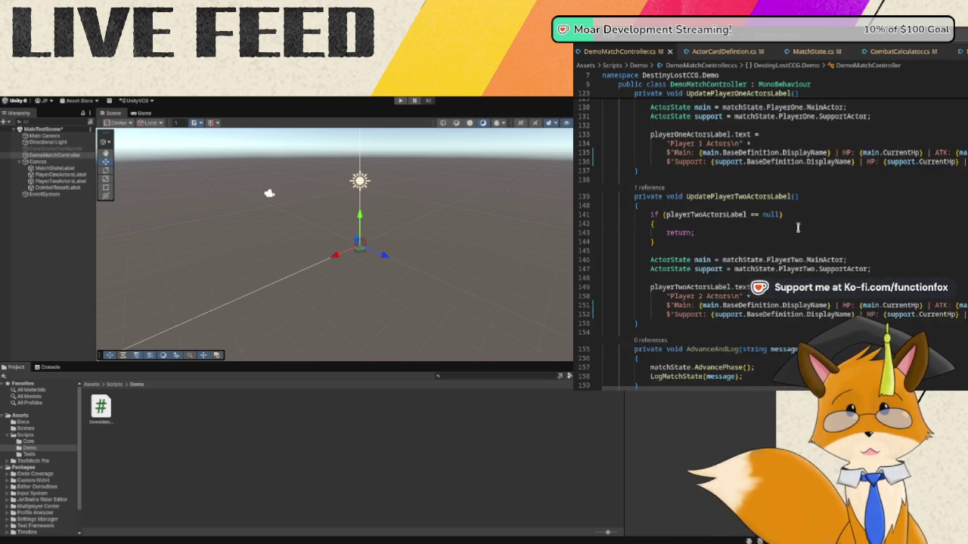
pyautogui.scroll(5, 796, 225)
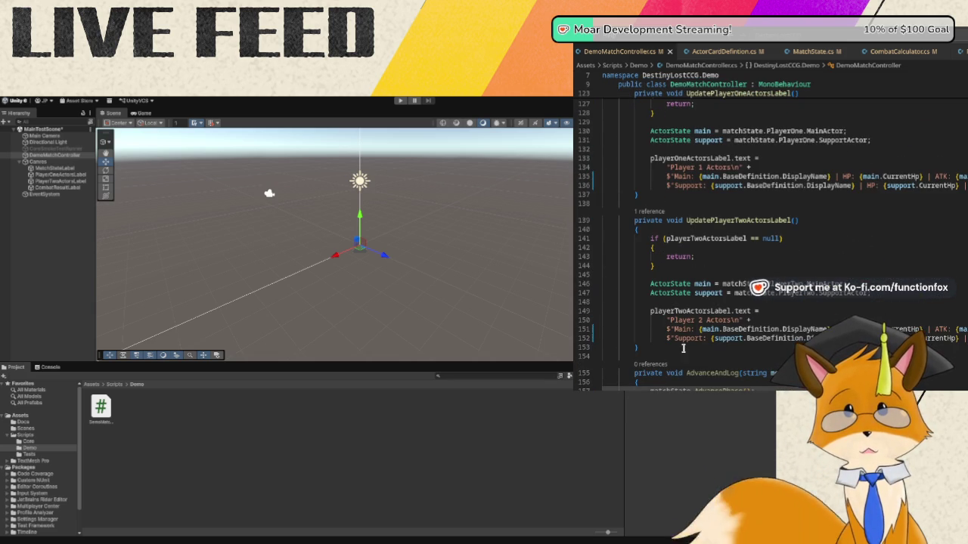
pyautogui.scroll(-3, 684, 348)
pyautogui.click(678, 276)
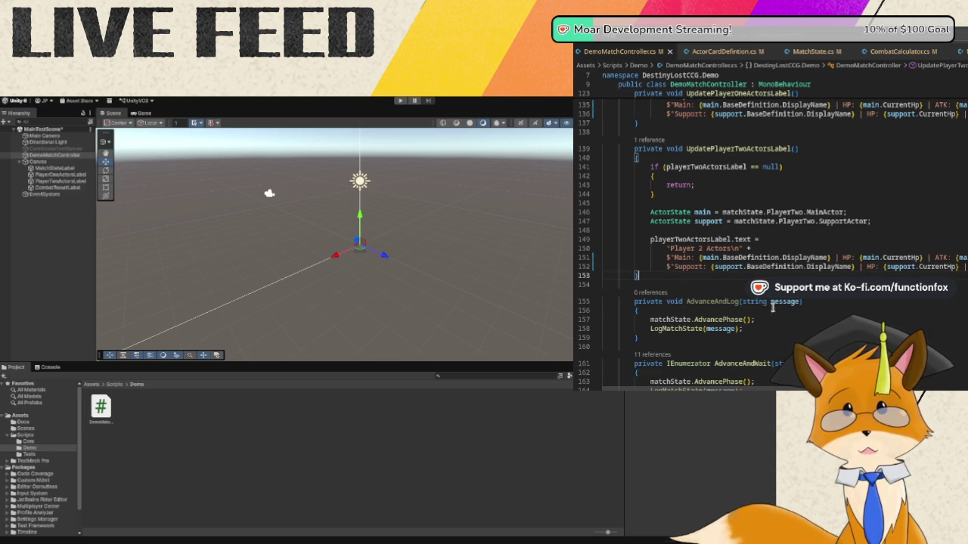
pyautogui.press('Return')
pyautogui.press('Return')
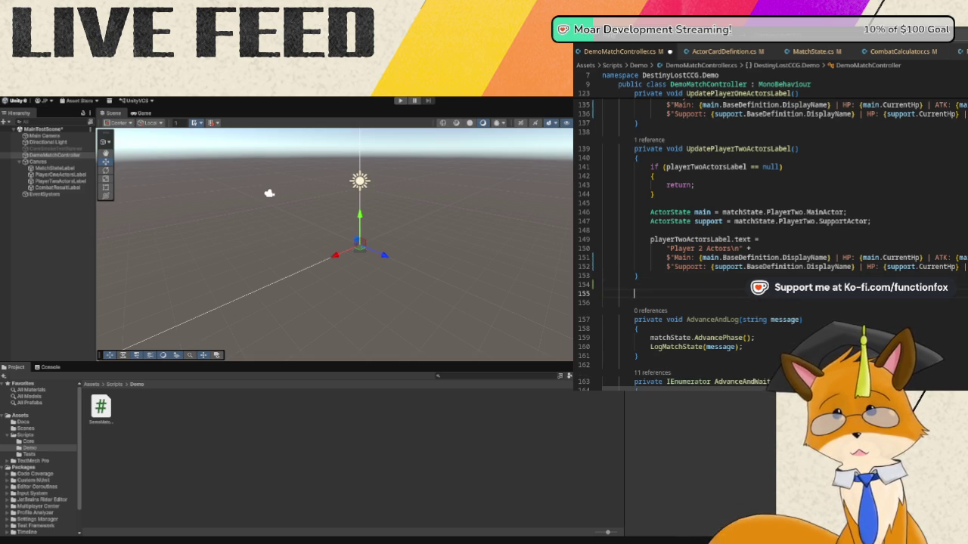
pyautogui.write('private ')
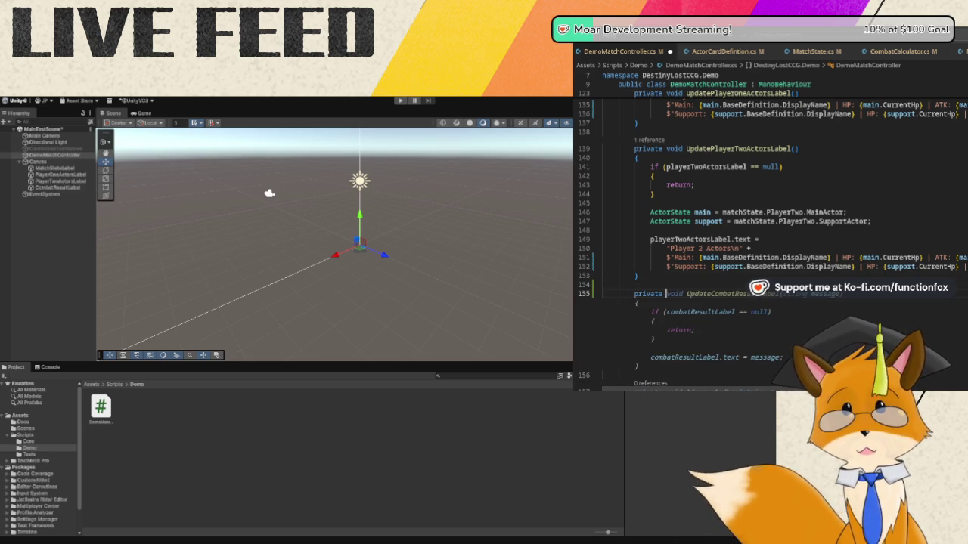
pyautogui.write('void U')
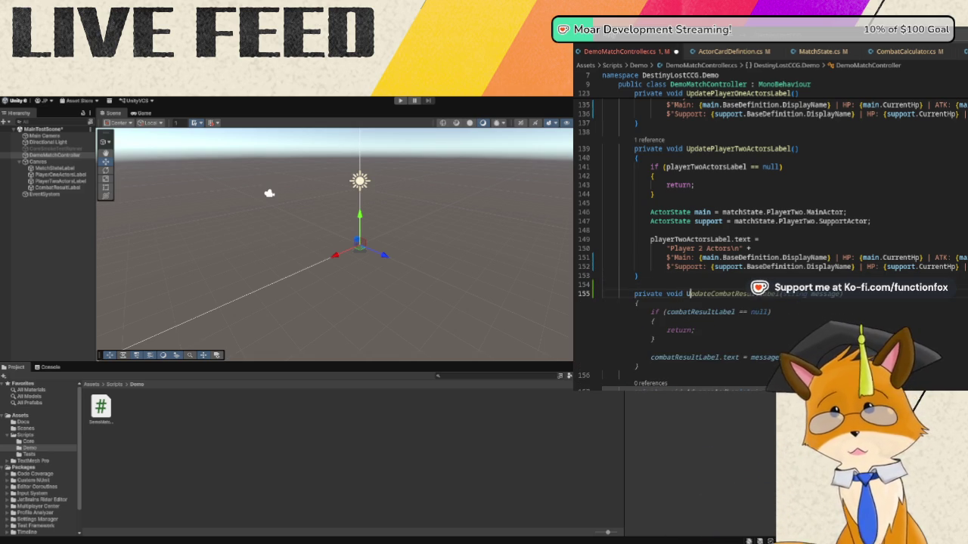
pyautogui.write('pdateCombatR')
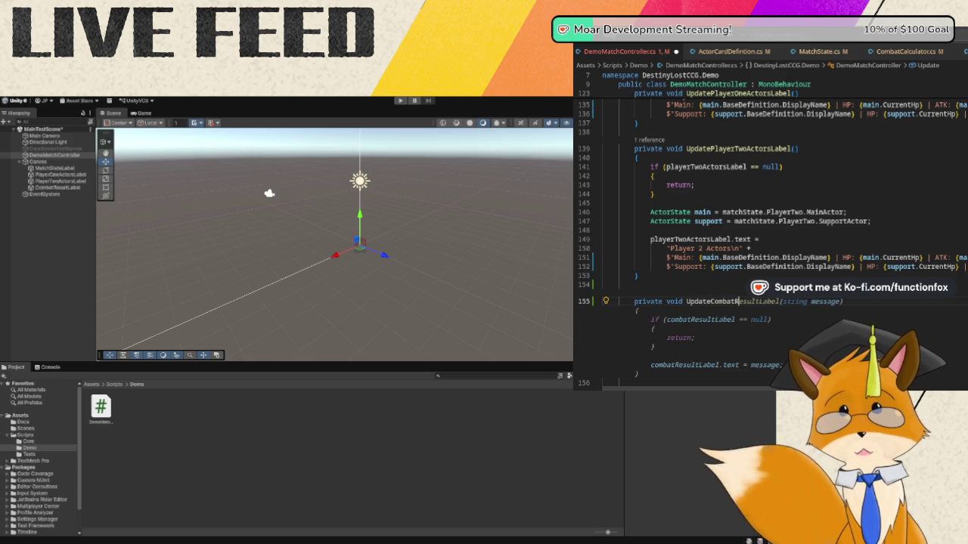
pyautogui.write('esultLabel(stri')
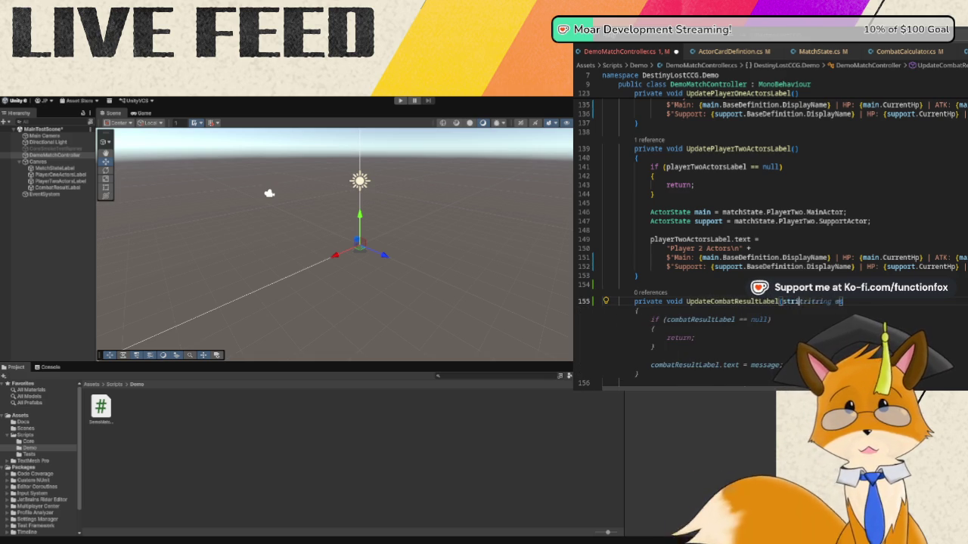
pyautogui.press('Tab')
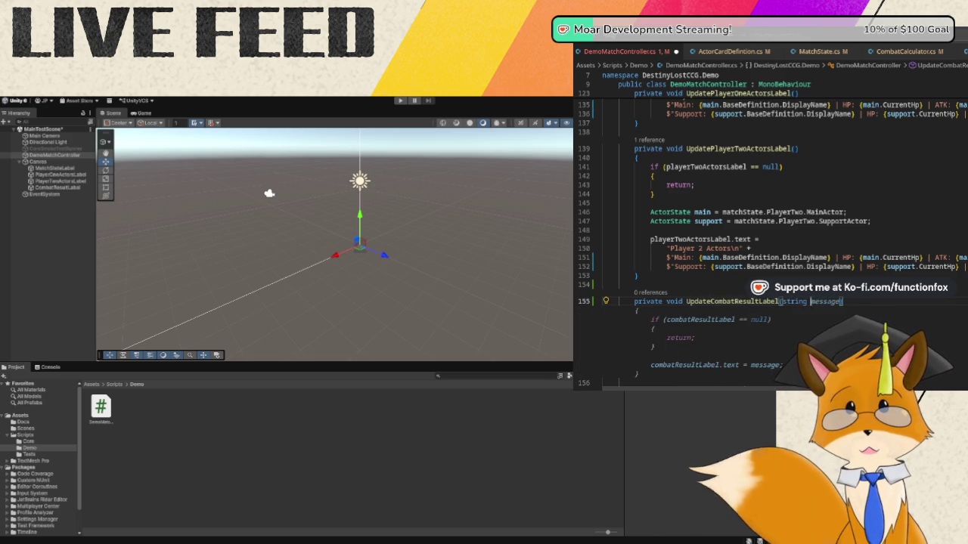
pyautogui.press('Return')
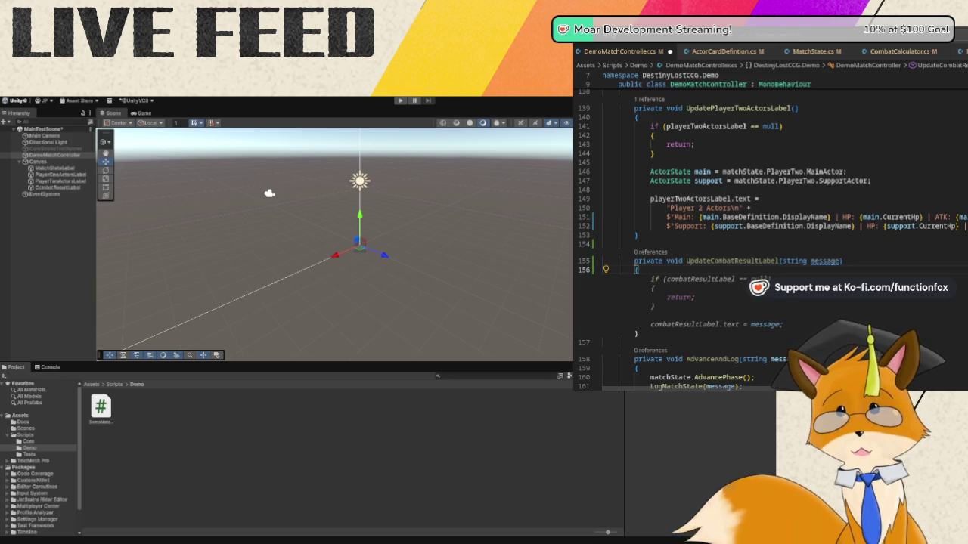
# - Return early if the label is null, then set its text to 'Last Combat Result:' plus the message
pyautogui.press('Return')
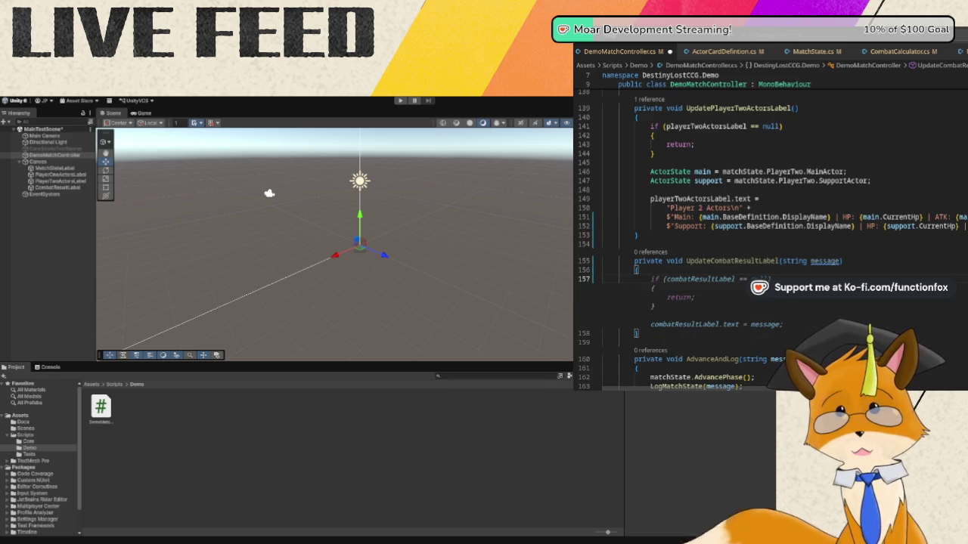
pyautogui.write('if')
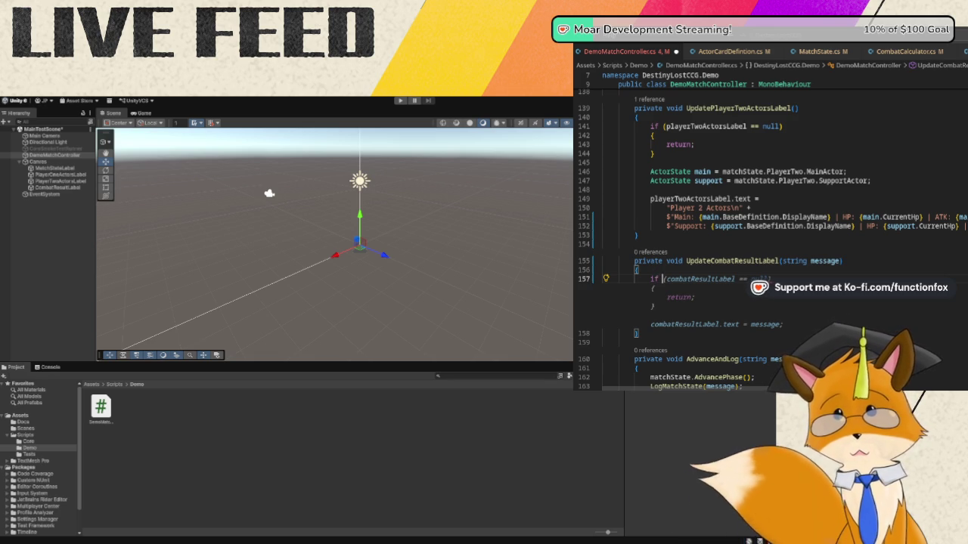
pyautogui.write('(combatResult')
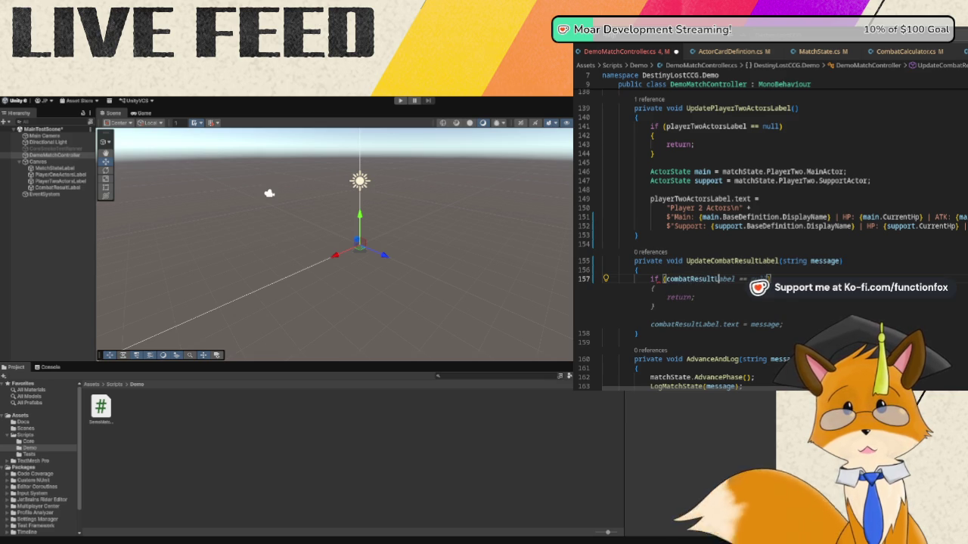
pyautogui.write('abel ==')
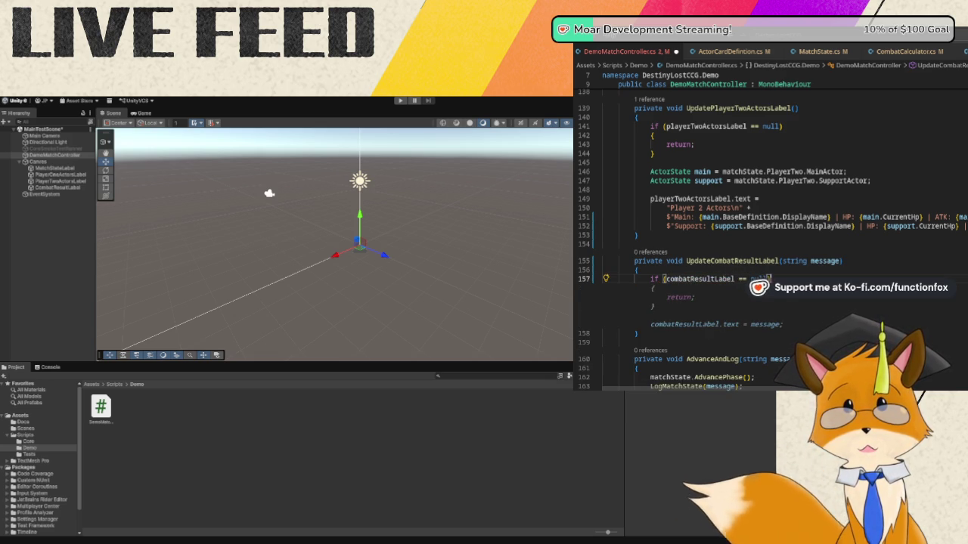
pyautogui.press('Return')
pyautogui.press('Return')
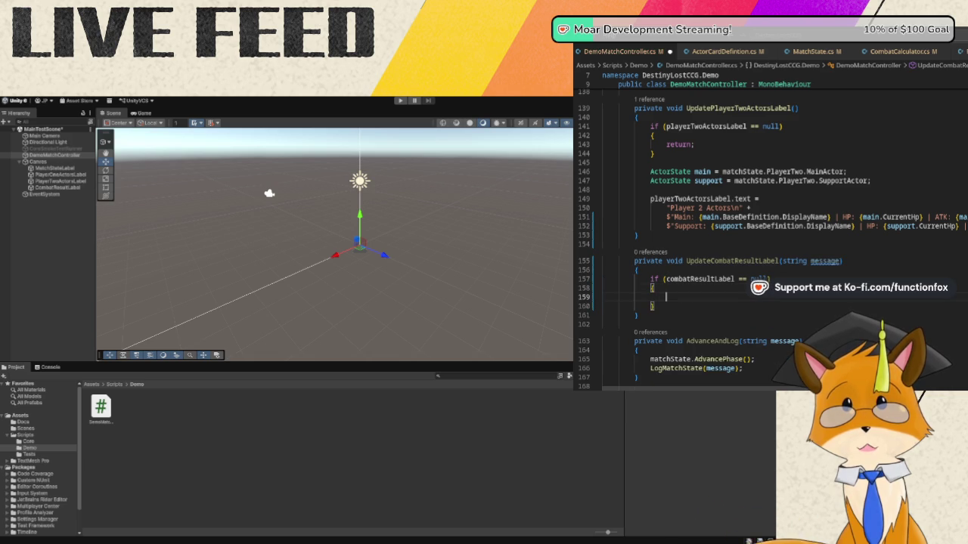
pyautogui.write('return;')
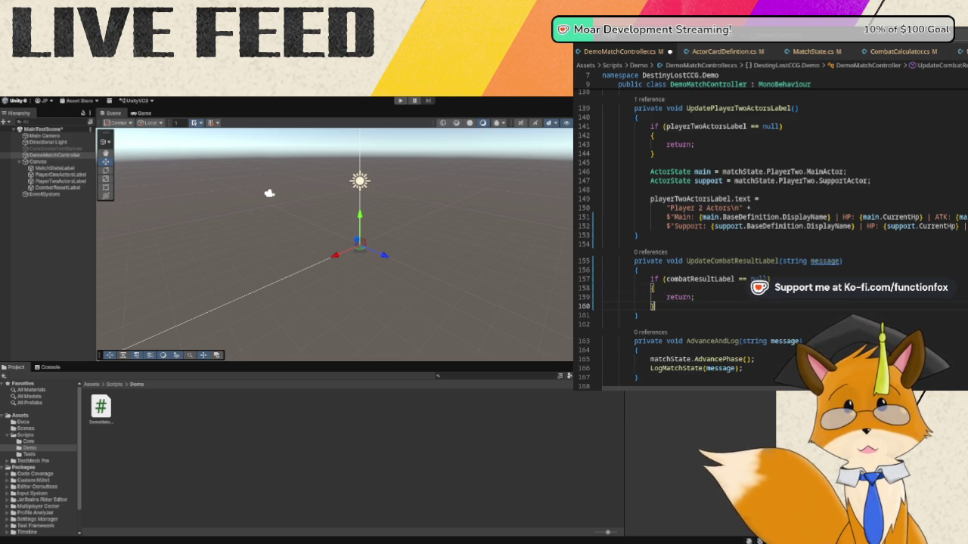
pyautogui.press('Down')
pyautogui.press('Return')
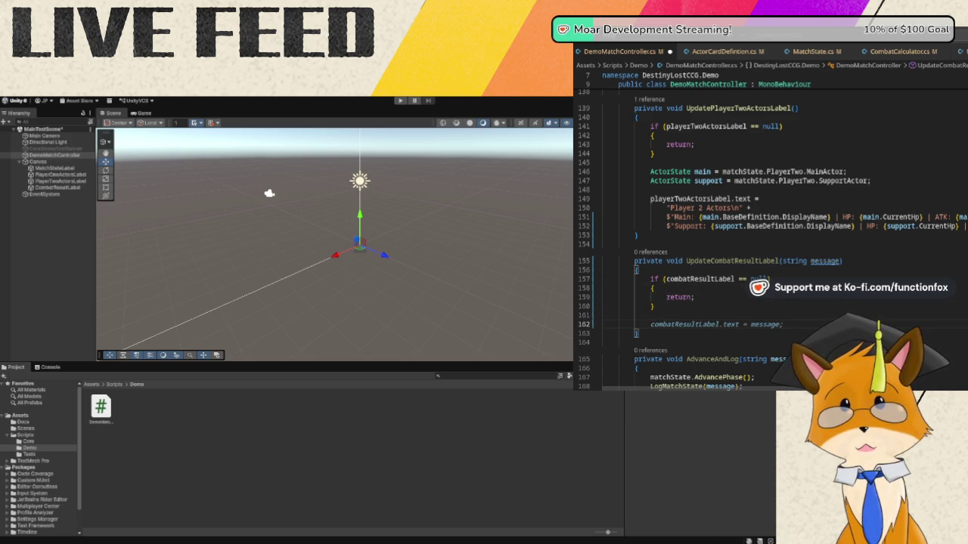
pyautogui.write('combatRe')
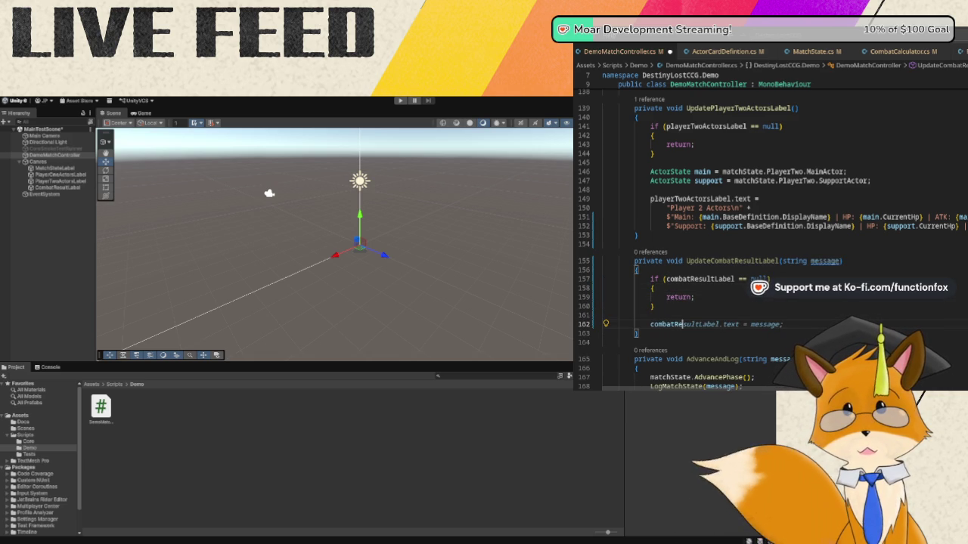
pyautogui.write('sultLabel.')
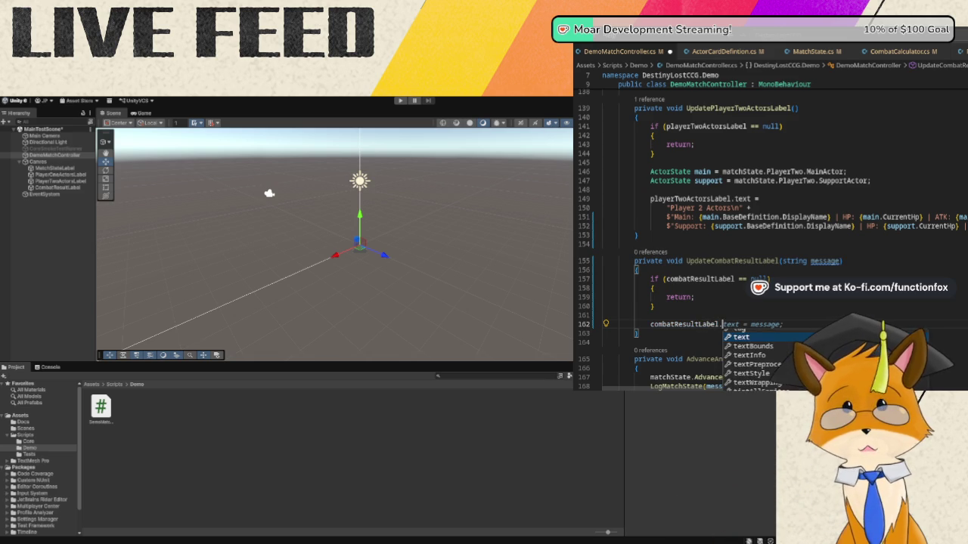
pyautogui.write('text = $"L')
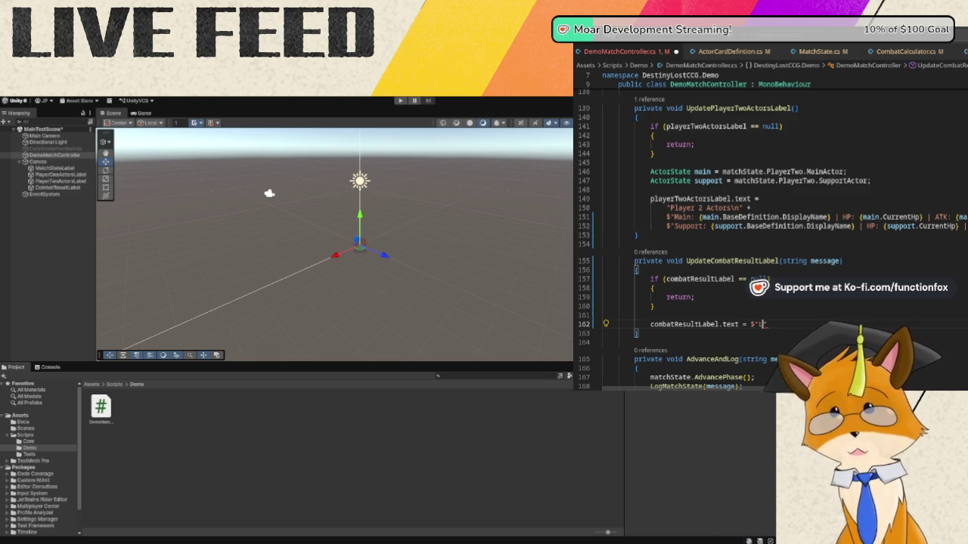
pyautogui.write('a')
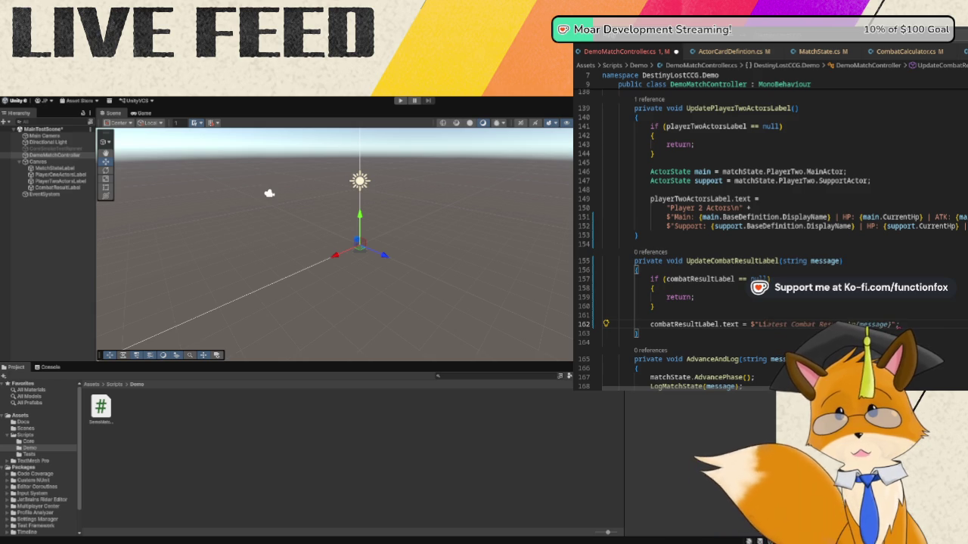
pyautogui.write('st ')
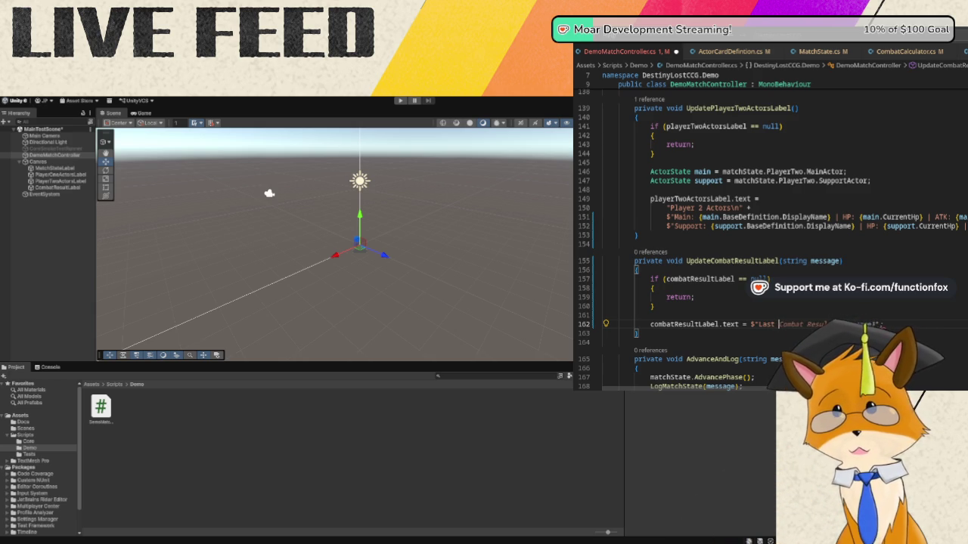
pyautogui.write('Combat Result')
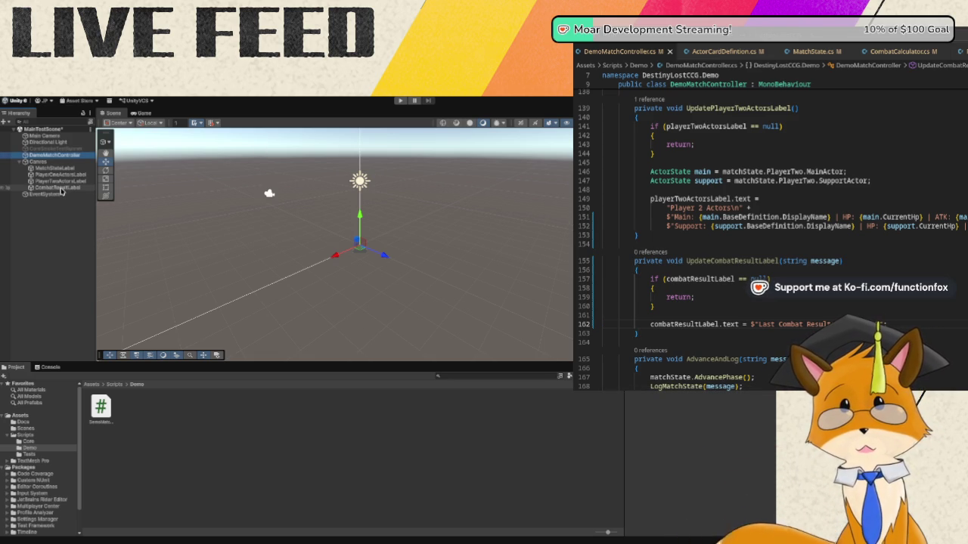
# - Select CombatResultLabel in Unity and scroll the script down to the LogCombatClash method
pyautogui.click(59, 188)
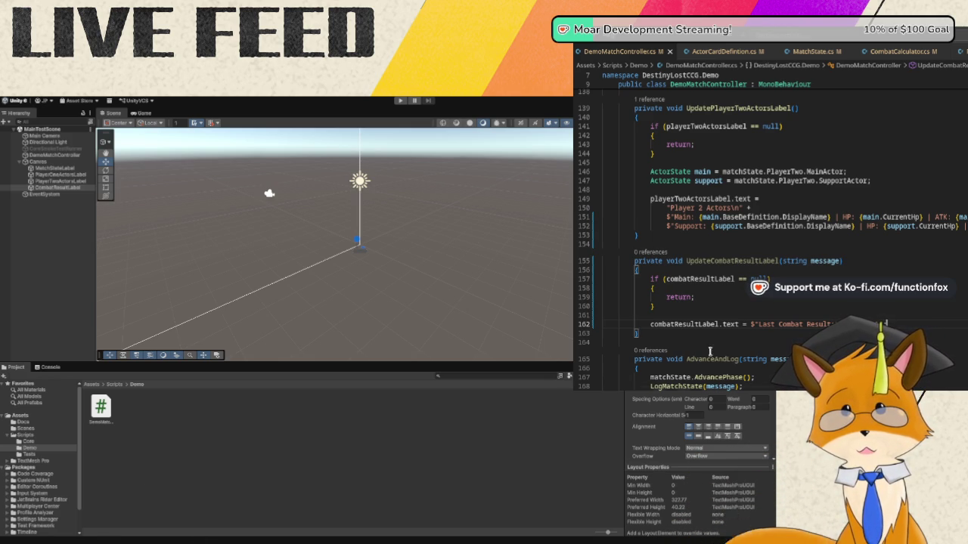
pyautogui.scroll(9, 799, 235)
pyautogui.scroll(15, 799, 235)
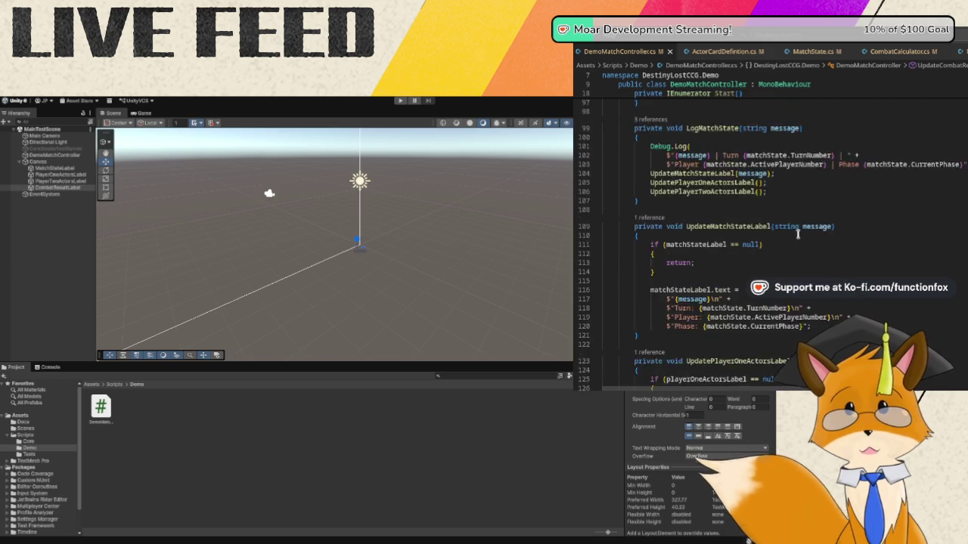
pyautogui.scroll(-6, 780, 225)
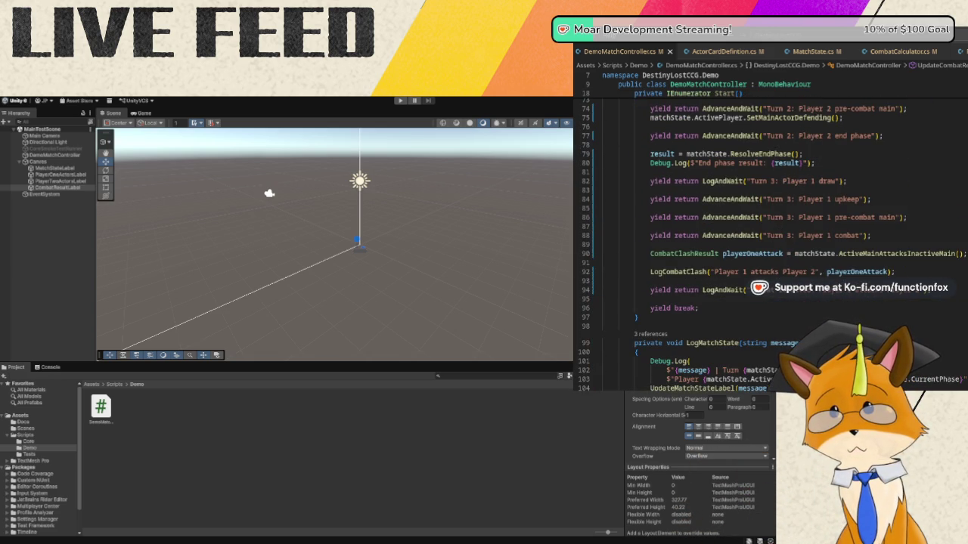
pyautogui.scroll(-20, 966, 358)
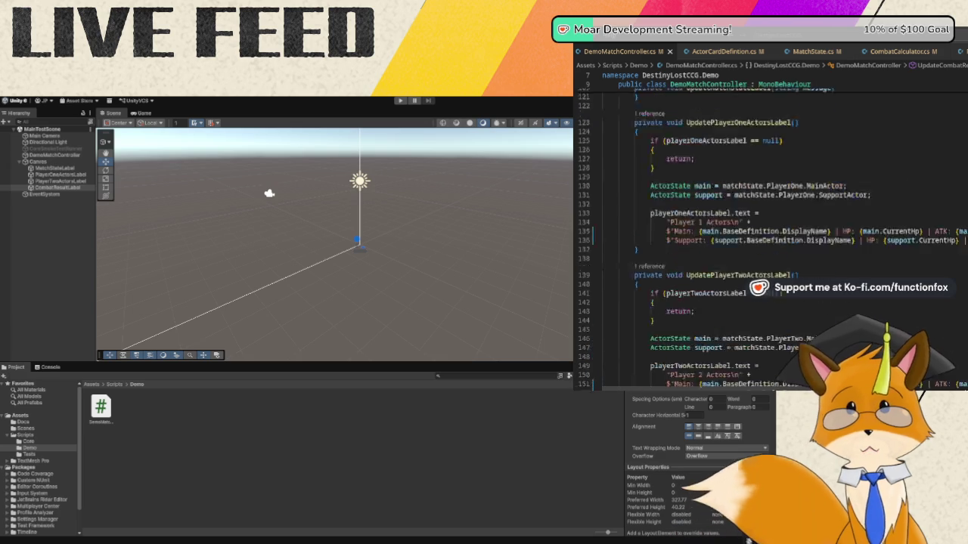
pyautogui.scroll(-5, 965, 358)
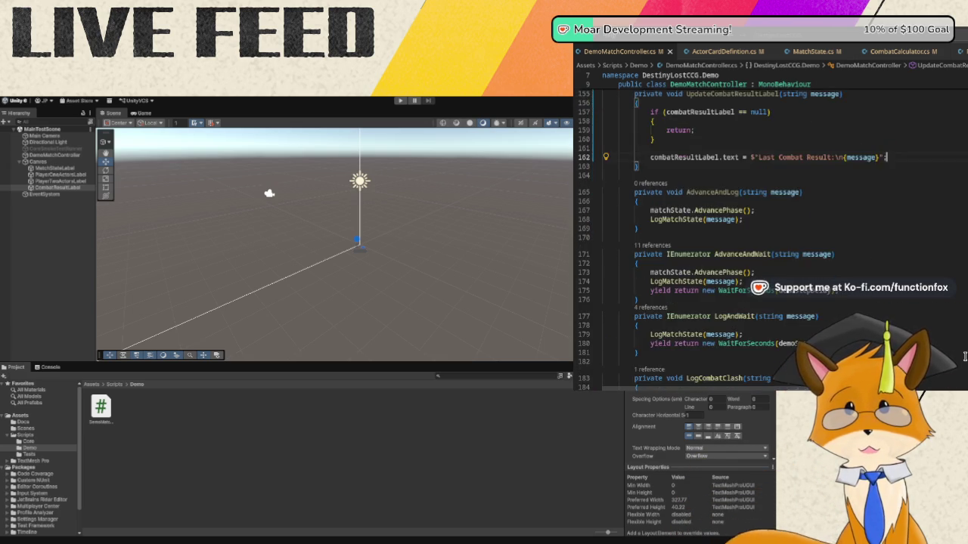
pyautogui.scroll(-3, 965, 357)
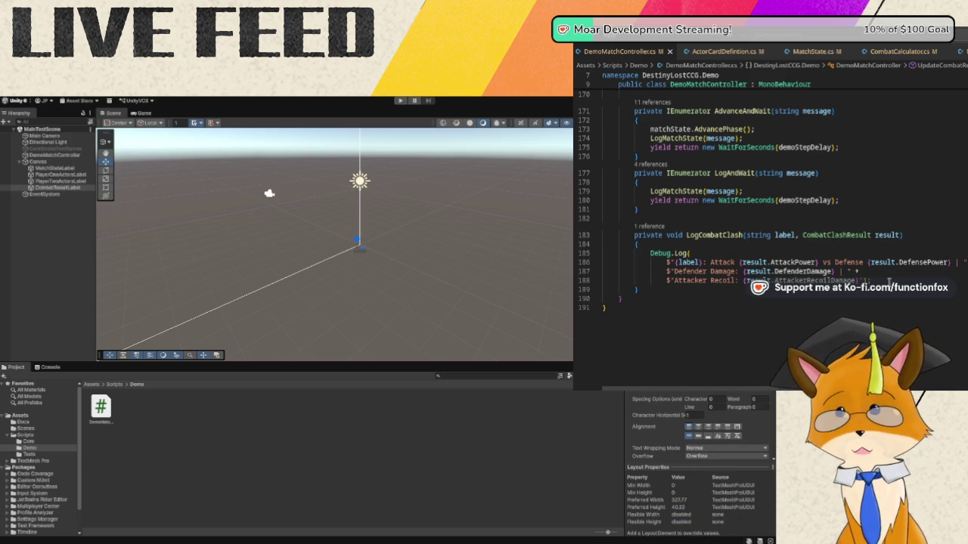
# - Replace the old Debug.Log block with a string message starting with the label line
pyautogui.moveTo(889, 281)
pyautogui.mouseDown()
pyautogui.moveTo(720, 271)
pyautogui.moveTo(648, 253)
pyautogui.mouseUp()
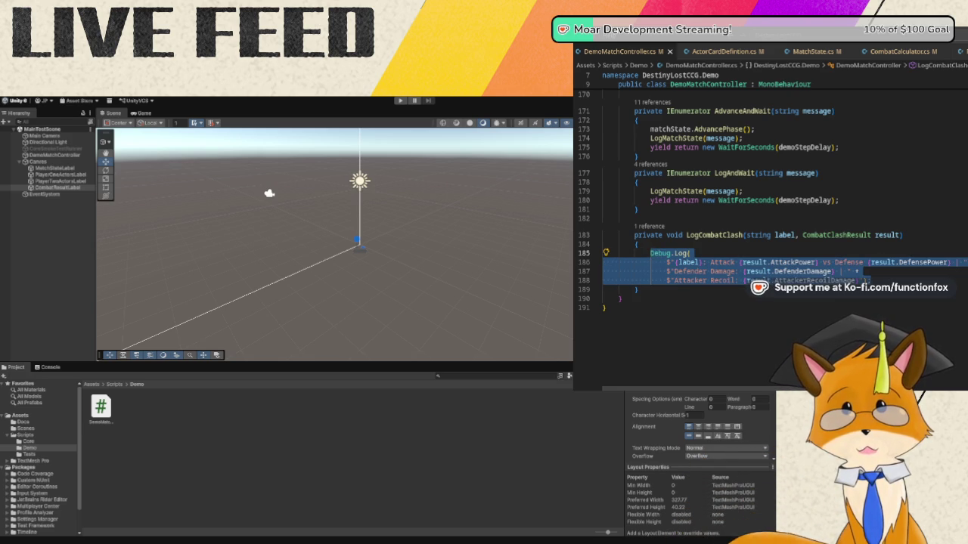
pyautogui.press('Delete')
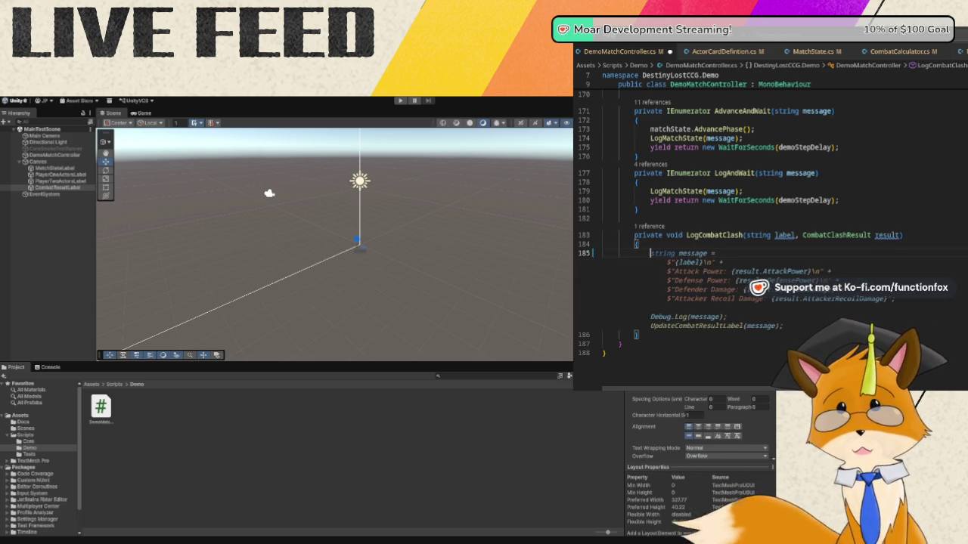
pyautogui.write('string messa')
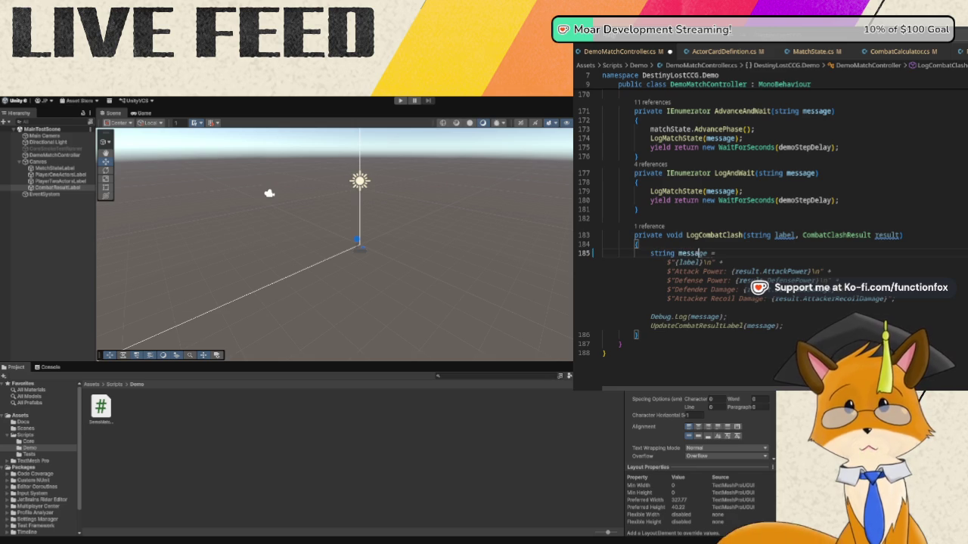
pyautogui.write('=')
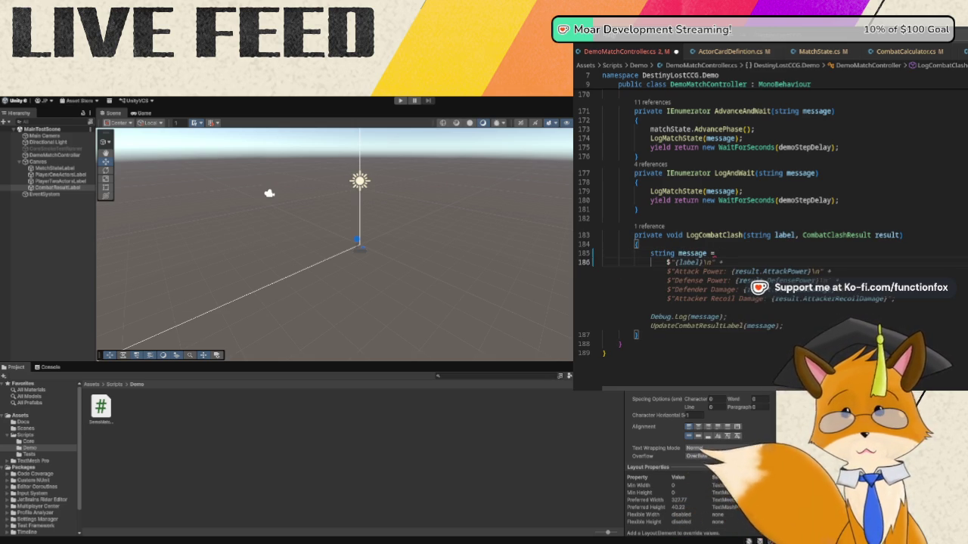
pyautogui.write('"')
pyautogui.press('Tab')
pyautogui.write('abel')
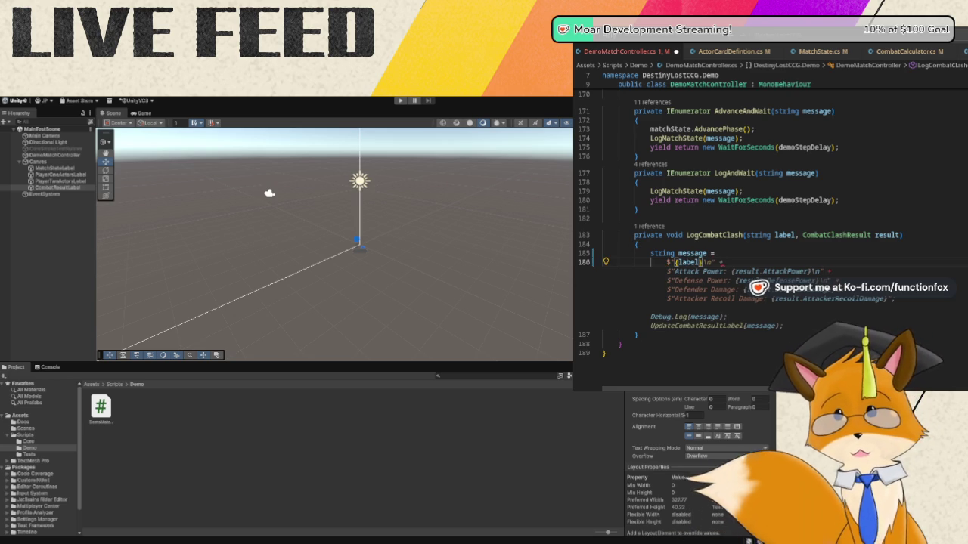
pyautogui.click(704, 262)
pyautogui.write('n" +')
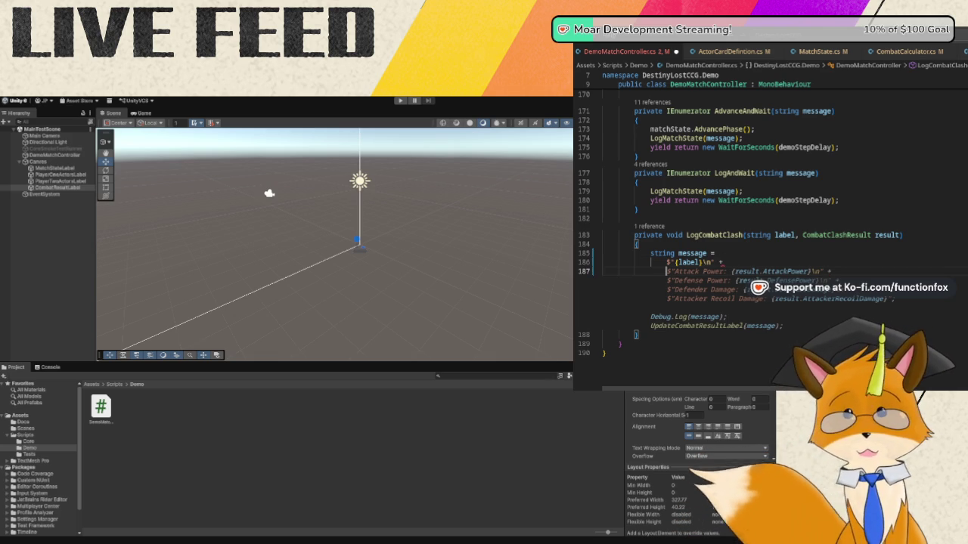
# - Add the Attack vs Defense line and the defender and attacker damage lines to the message
pyautogui.write('$"Attack')
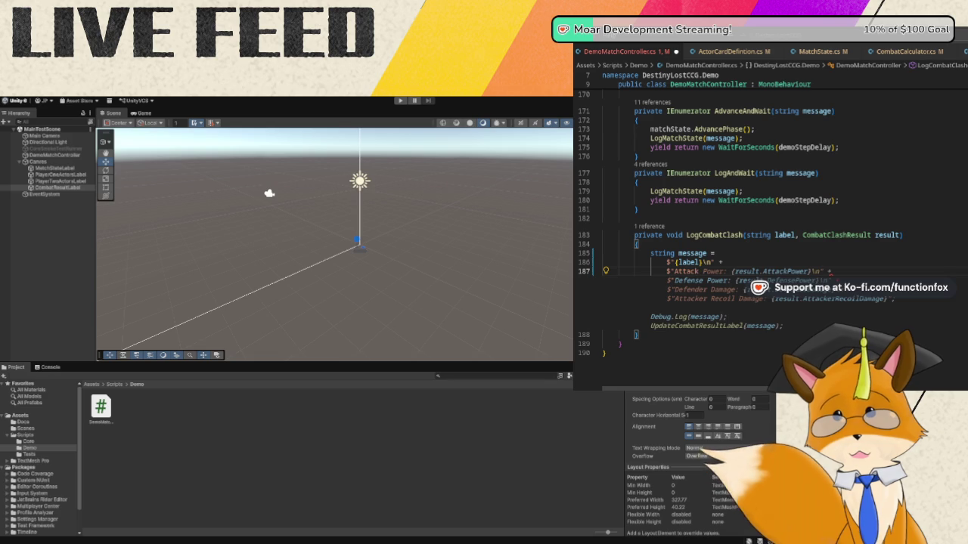
pyautogui.write(' {')
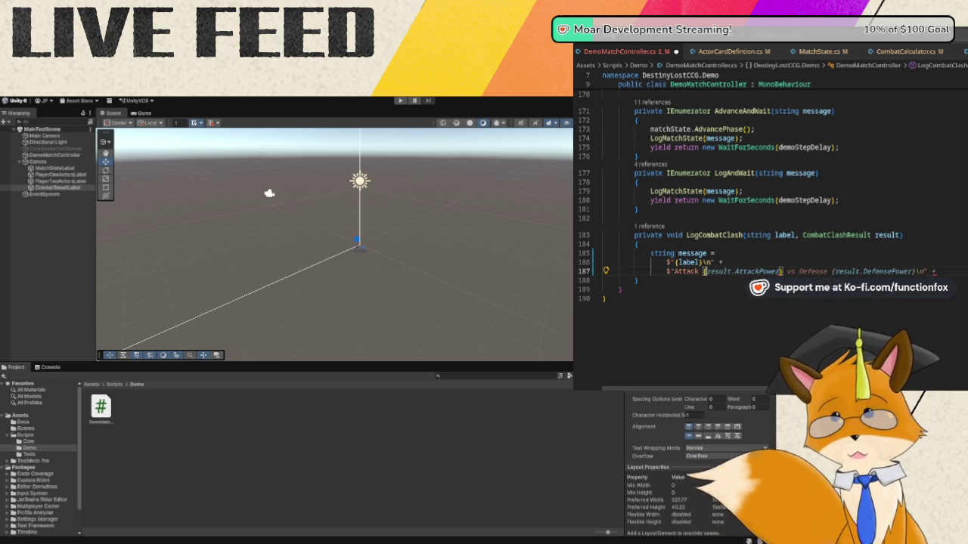
pyautogui.write('result.')
pyautogui.press('Tab')
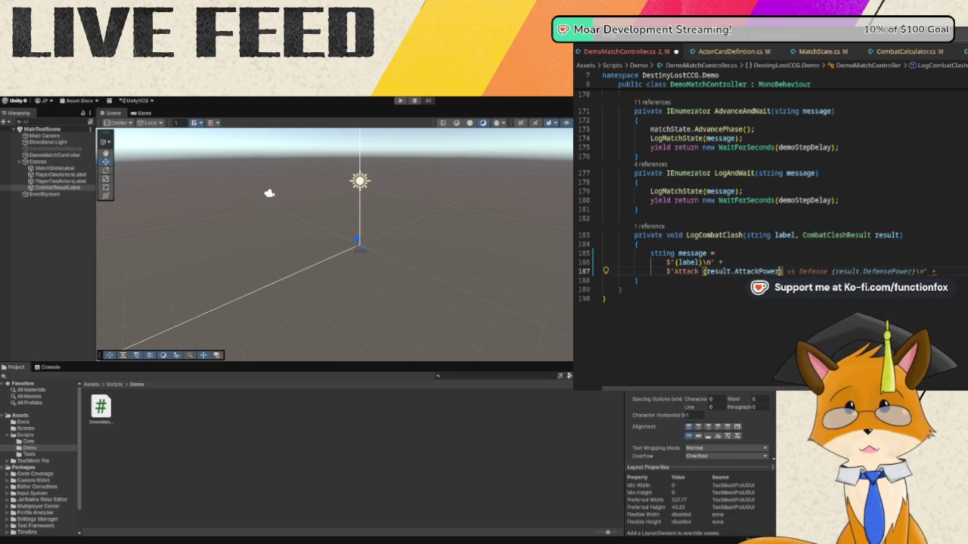
pyautogui.write('} vs')
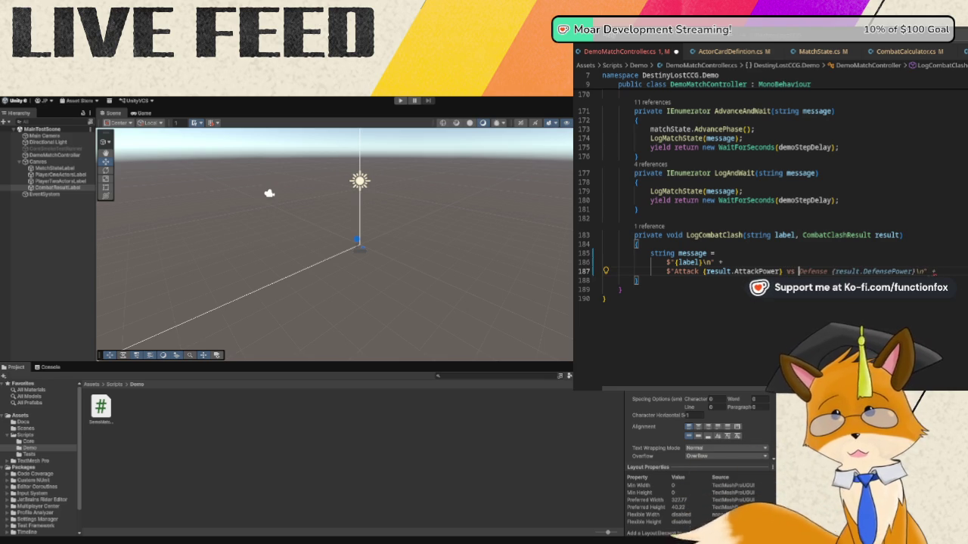
pyautogui.press('Tab')
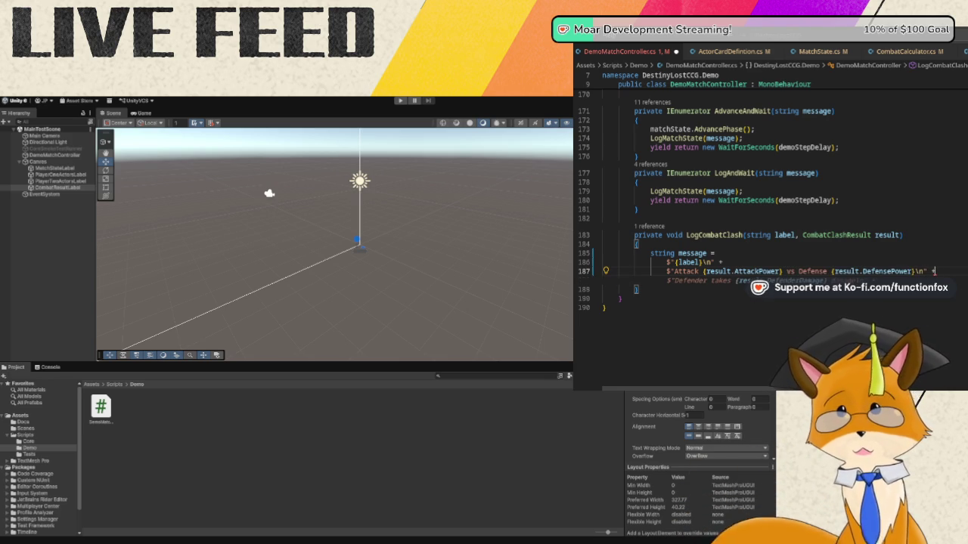
pyautogui.press('Return')
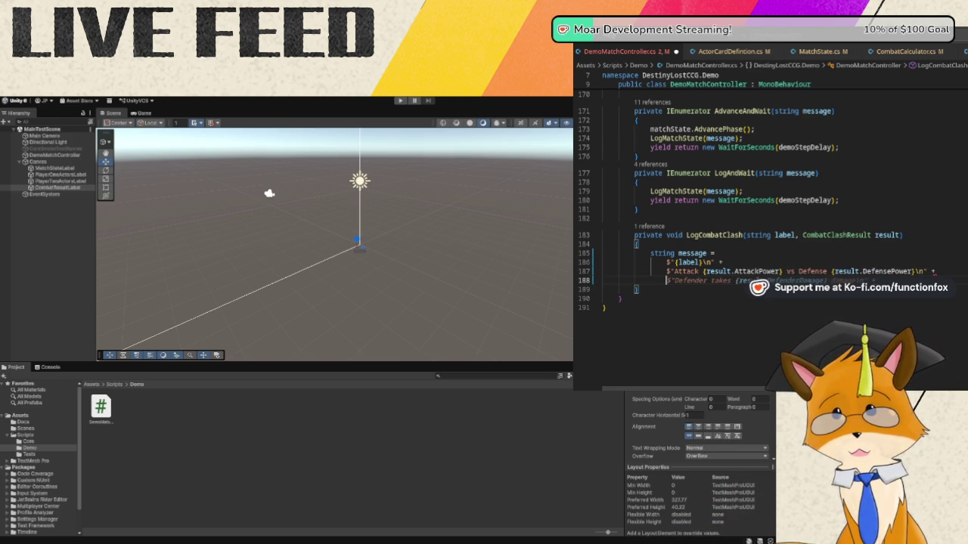
pyautogui.press('Tab')
pyautogui.press('Return')
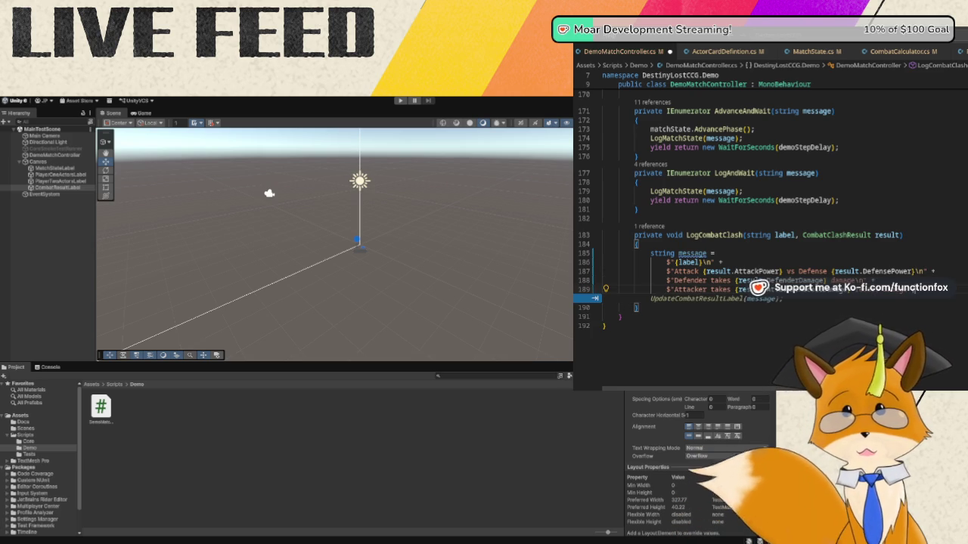
# - Log the message, pass it to UpdateCombatResultLabel, and save the script
pyautogui.press('Return')
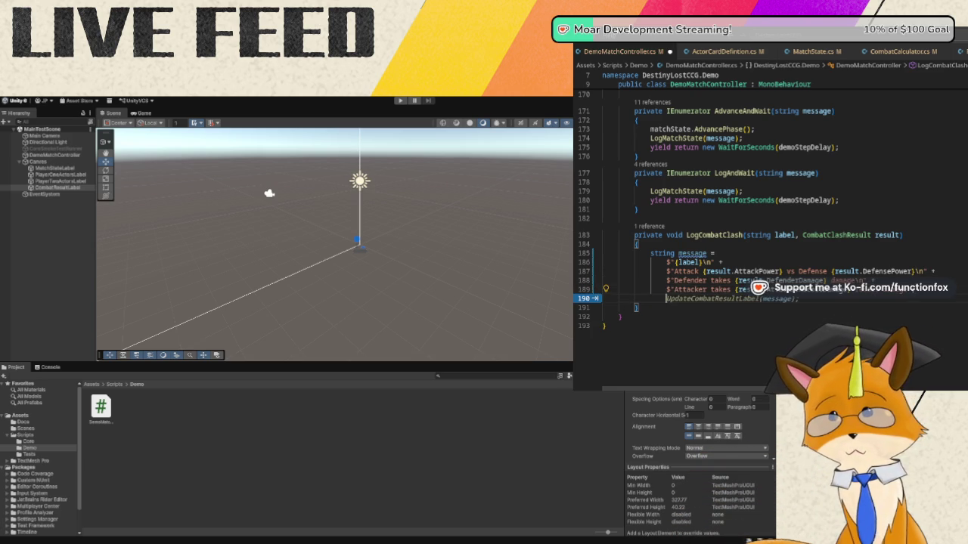
pyautogui.press('Return')
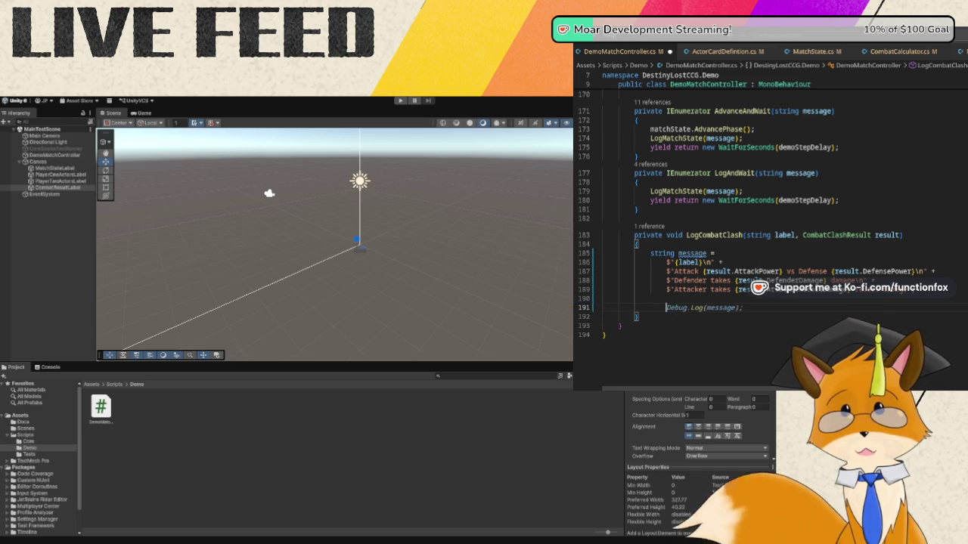
pyautogui.press('Tab')
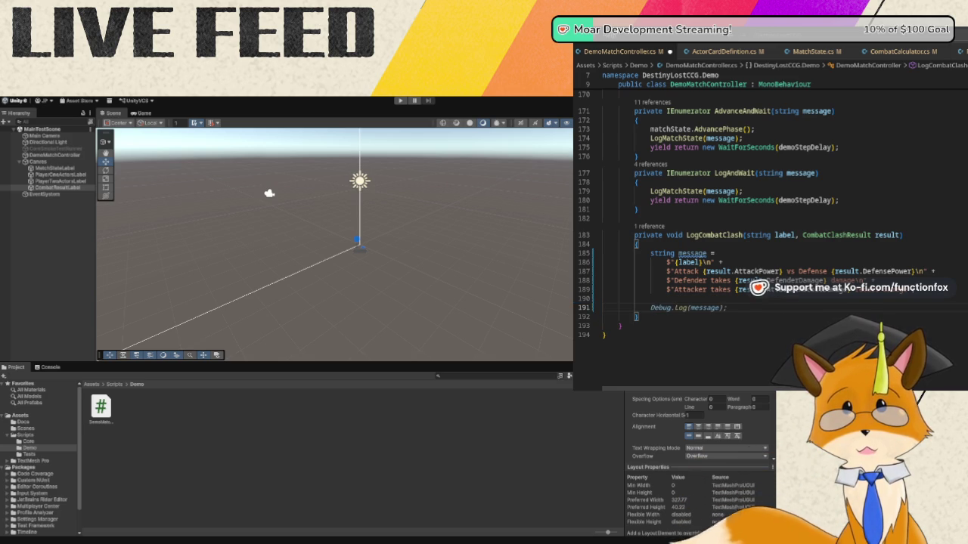
pyautogui.press('Tab')
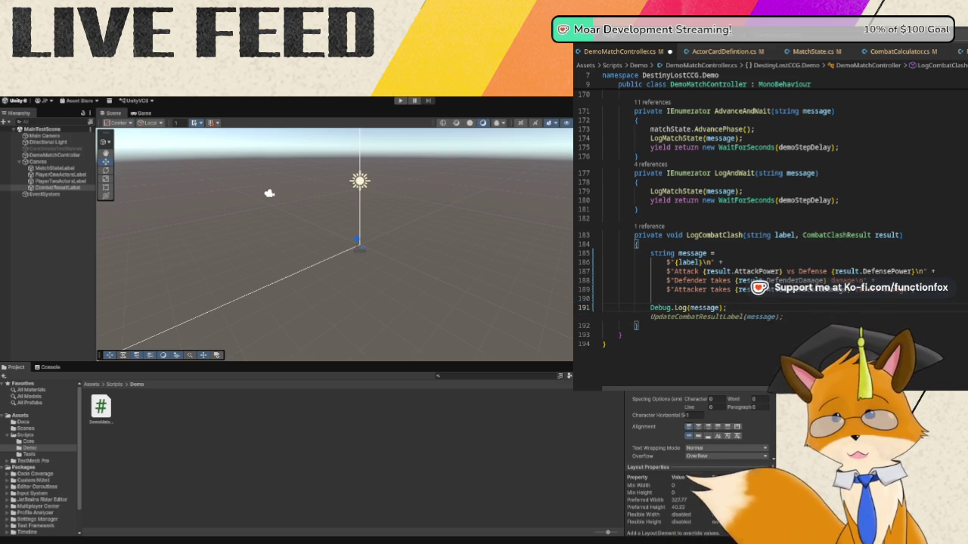
pyautogui.press('Tab')
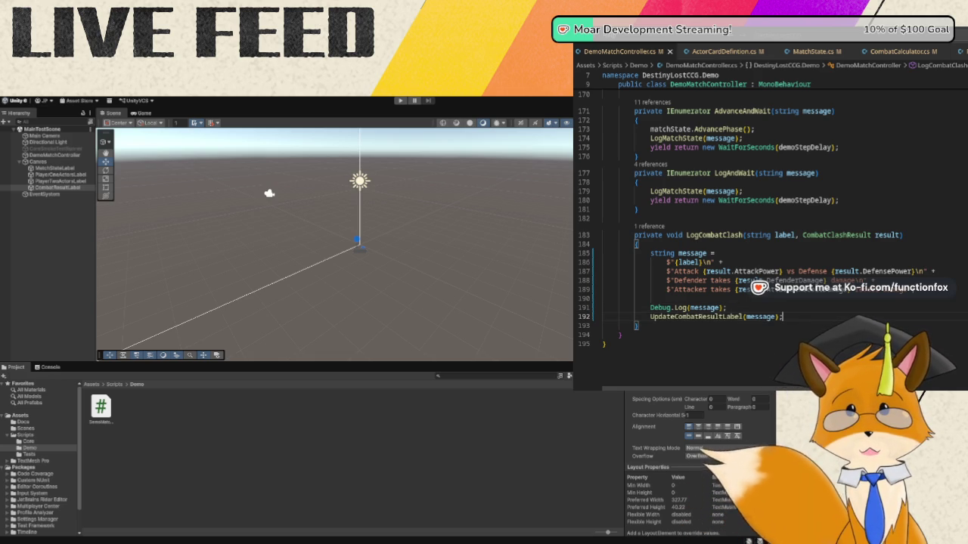
pyautogui.hotkey('ctrl', 's')
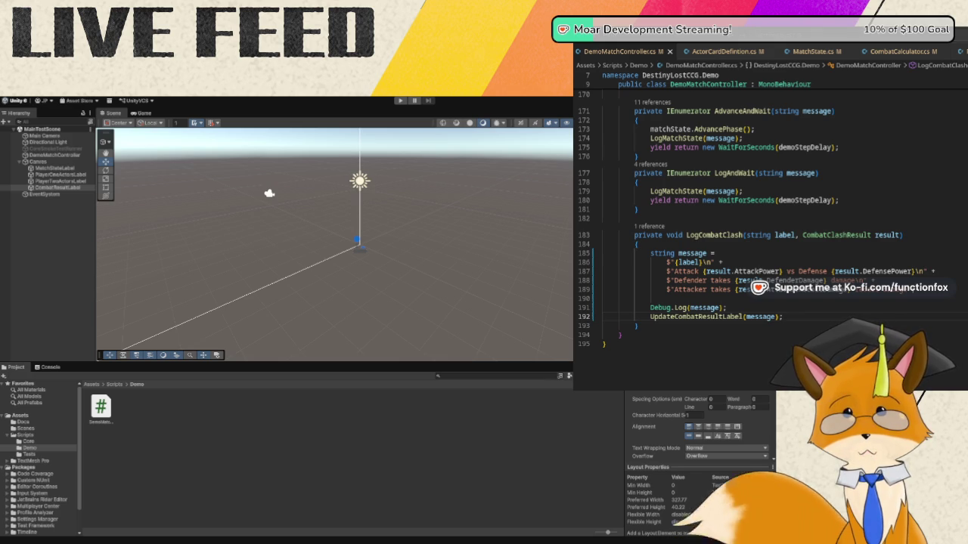
# - Run the demo in play mode and select CombatResultLabel in the Hierarchy, still showing an empty result
pyautogui.click(400, 105)
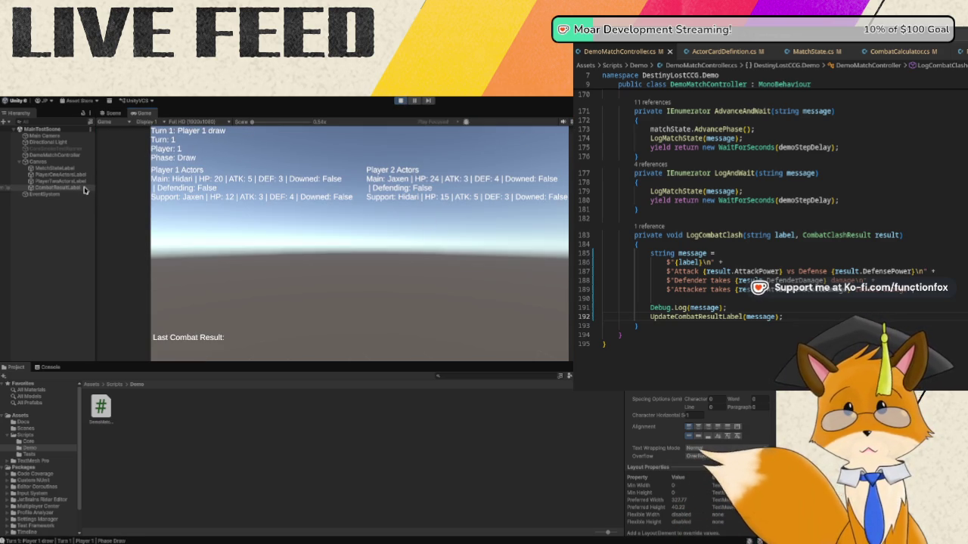
pyautogui.click(56, 187)
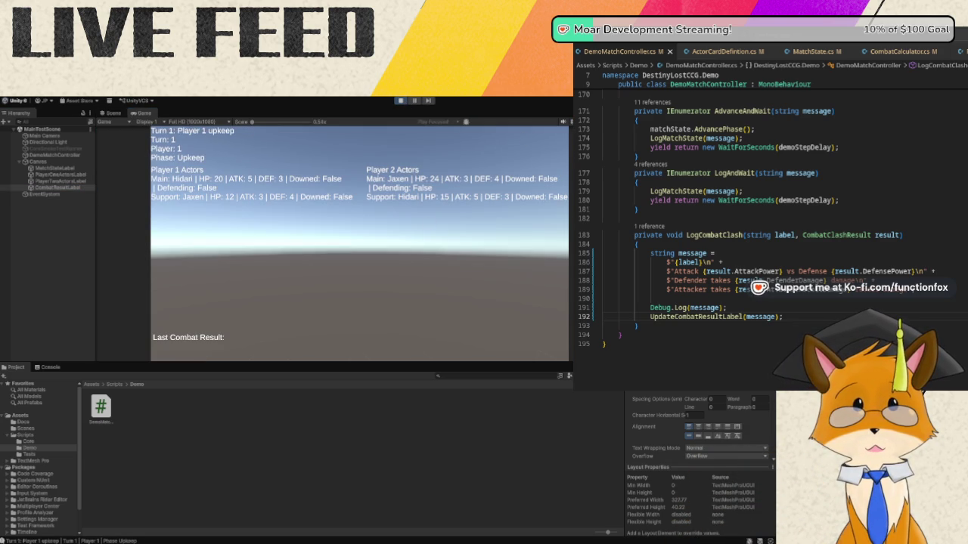
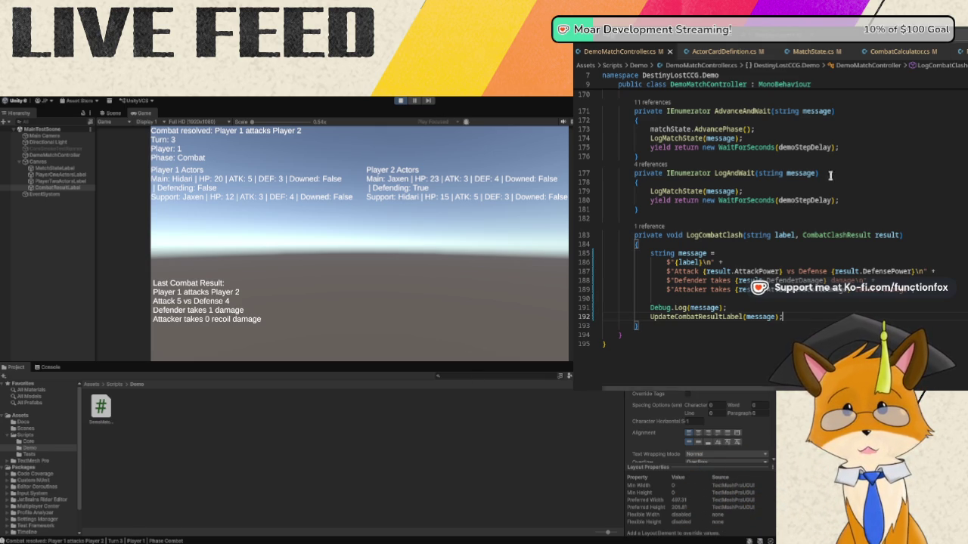
# - Replace 'Defender' in the damage message with a {main.} expression and accept the suggested defender and attacker names
pyautogui.scroll(10, 931, 303)
pyautogui.scroll(20, 930, 303)
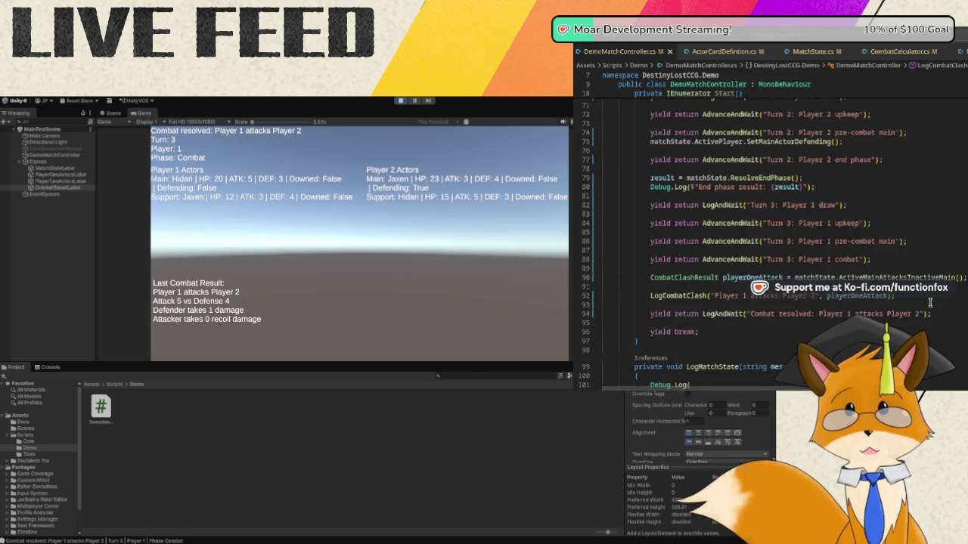
pyautogui.scroll(4, 930, 303)
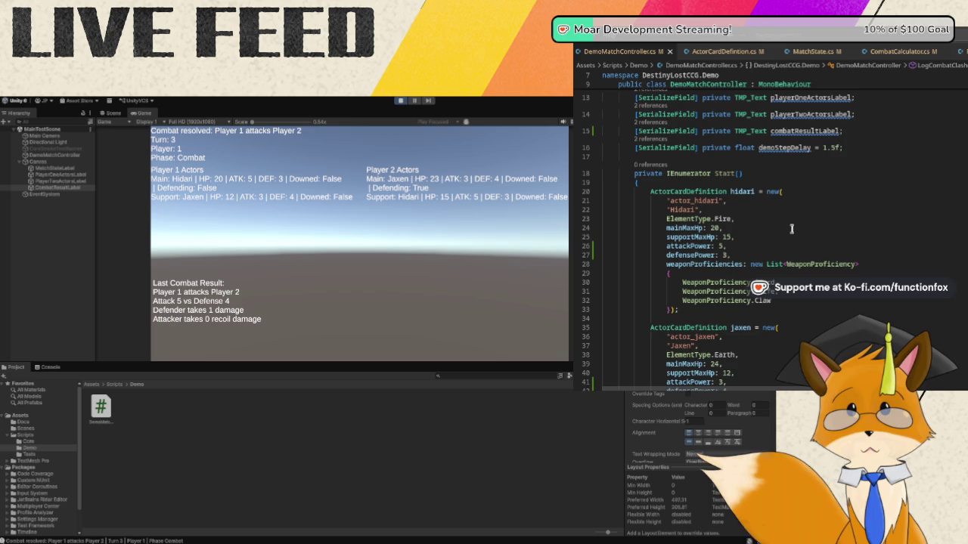
pyautogui.scroll(-15, 791, 234)
pyautogui.scroll(-20, 792, 249)
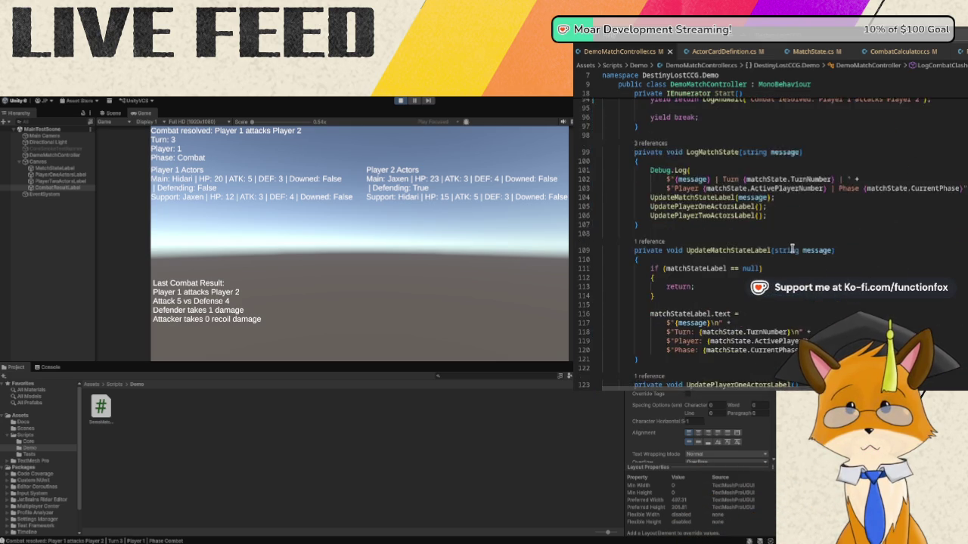
pyautogui.scroll(-10, 792, 249)
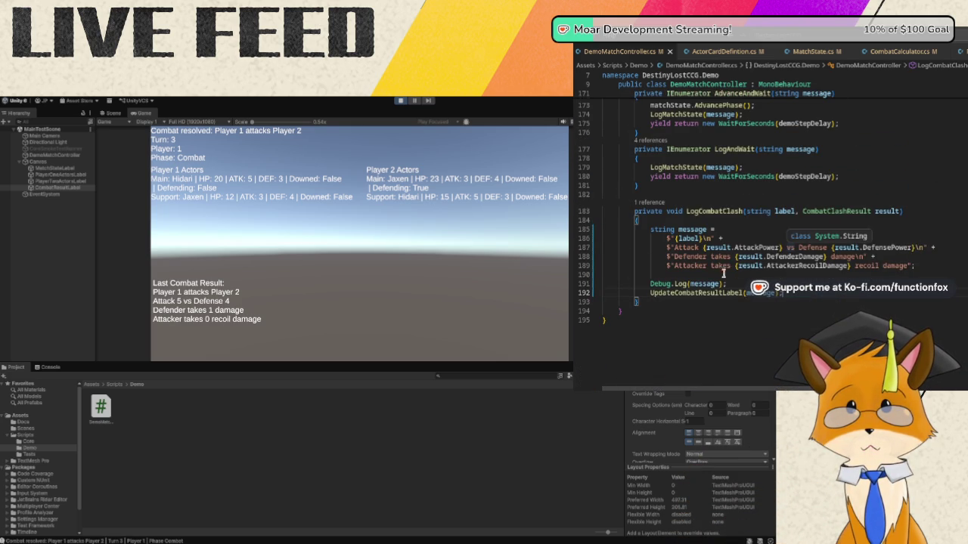
pyautogui.doubleClick(692, 257)
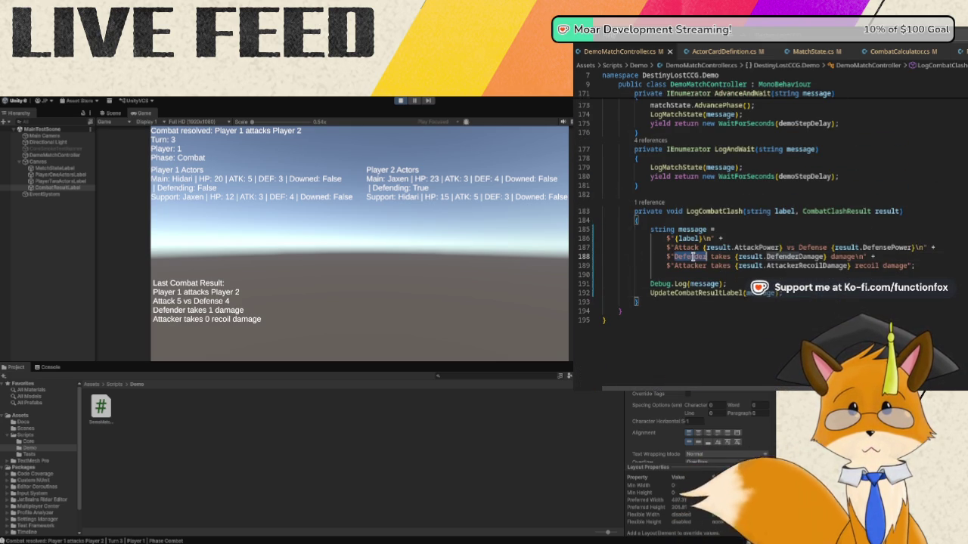
pyautogui.scroll(14, 820, 213)
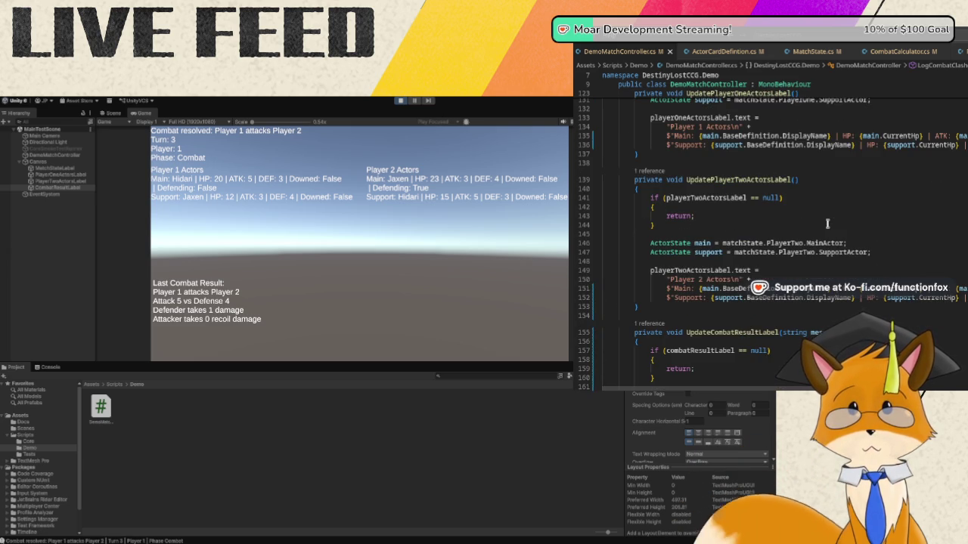
pyautogui.scroll(-8, 827, 224)
pyautogui.scroll(-5, 902, 253)
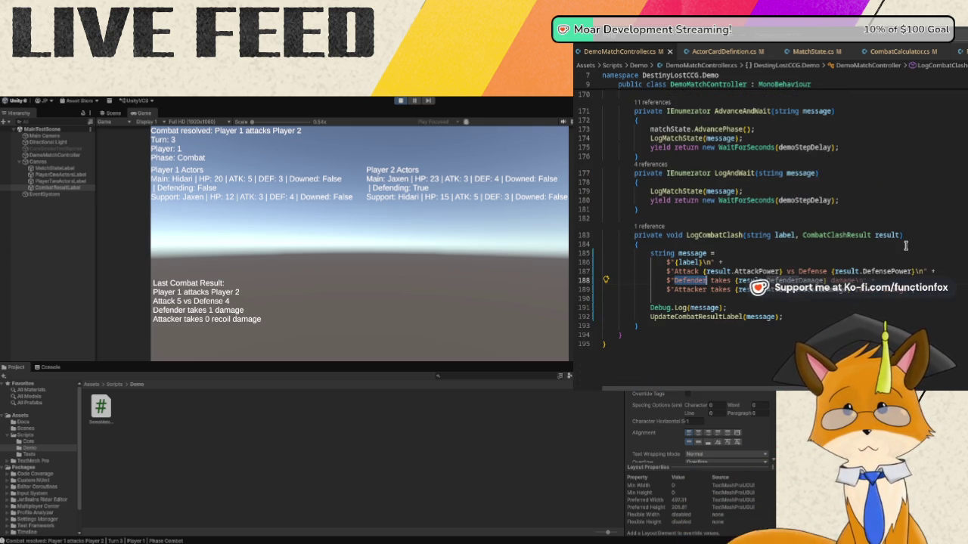
pyautogui.write('{main')
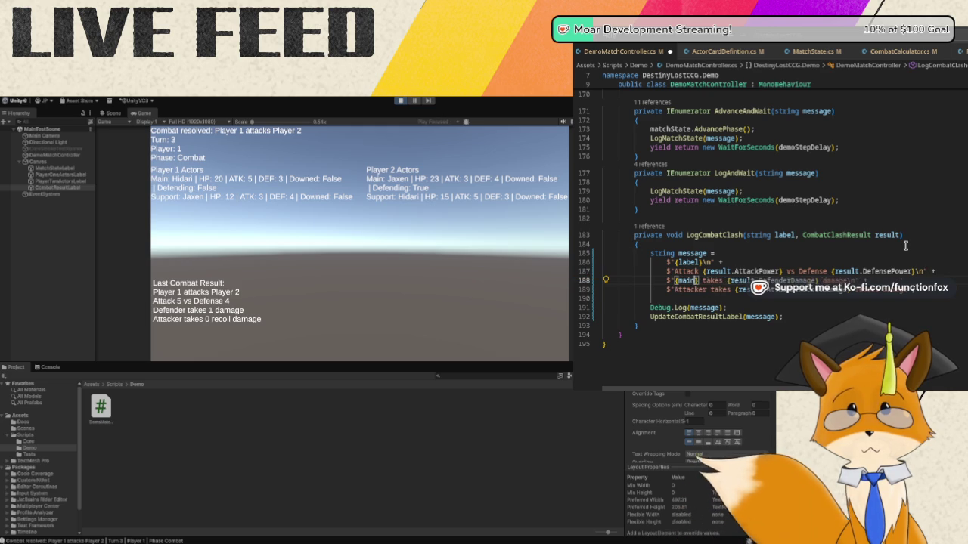
pyautogui.write('.')
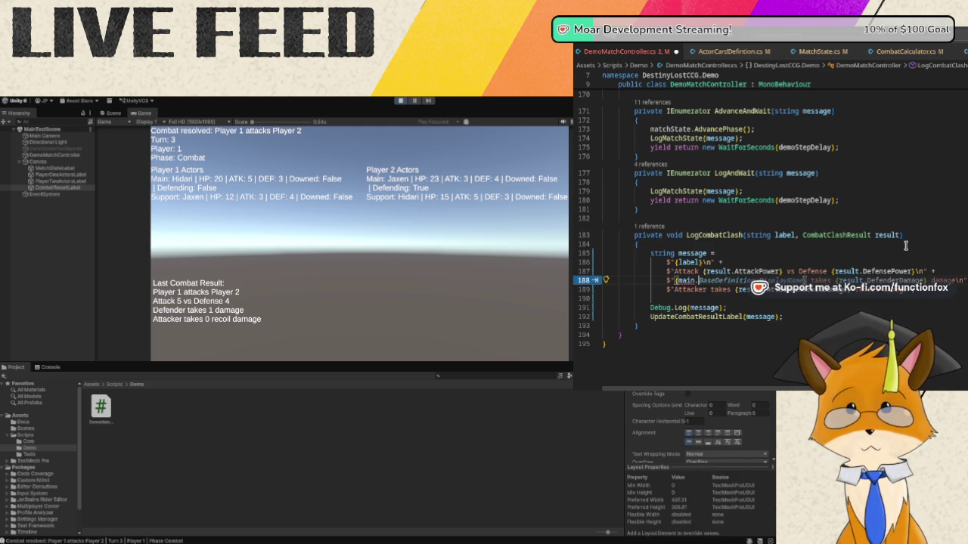
pyautogui.press('Tab')
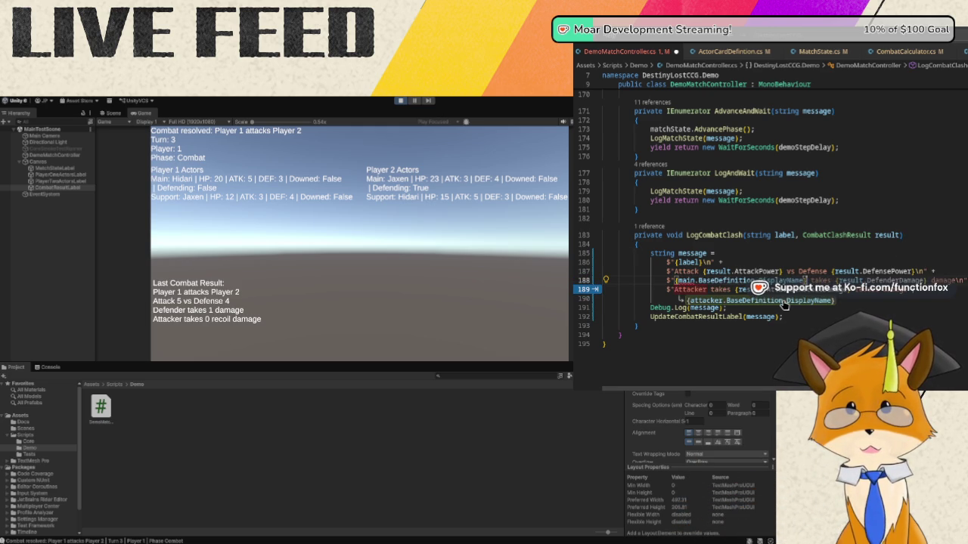
pyautogui.press('Tab')
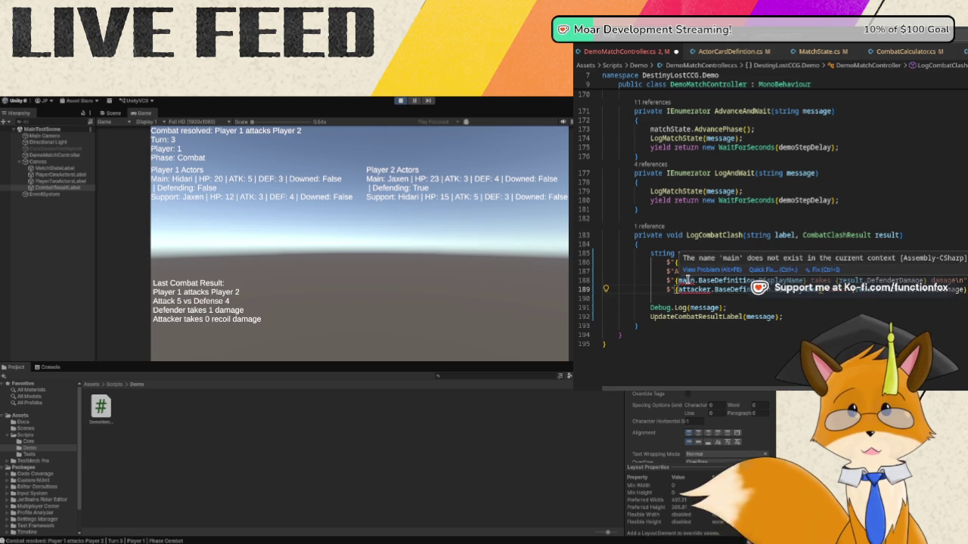
# - Try replacing the undefined 'main' on line 188 with 'defender', then back it out
pyautogui.doubleClick(687, 280)
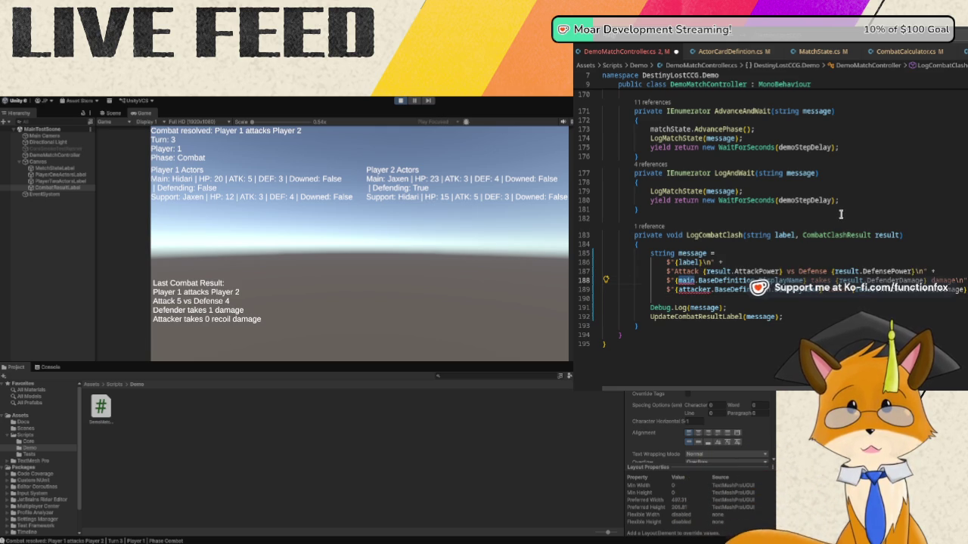
pyautogui.write('de')
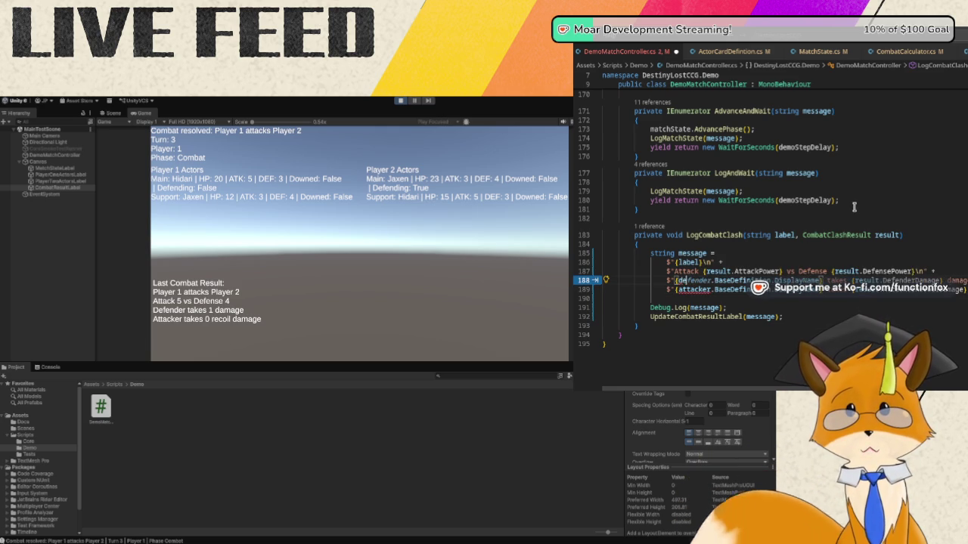
pyautogui.write('fender.BaseDefini')
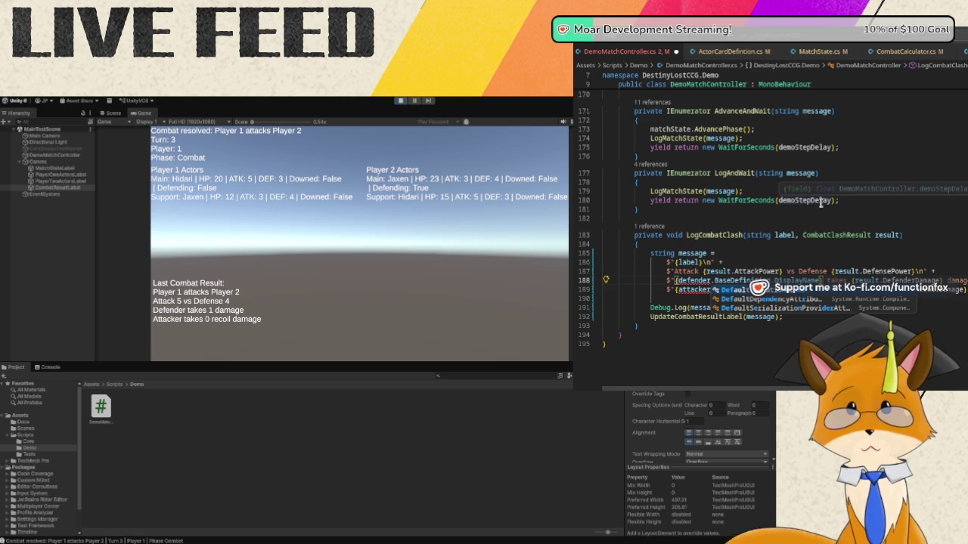
pyautogui.press('BackSpace')
pyautogui.press('BackSpace')
pyautogui.press('BackSpace')
pyautogui.press('Escape')
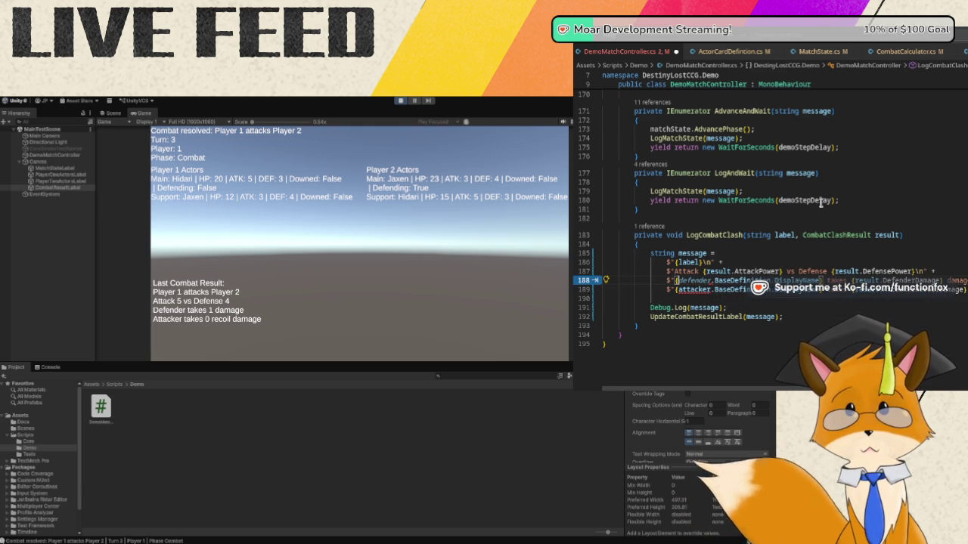
pyautogui.scroll(10, 820, 202)
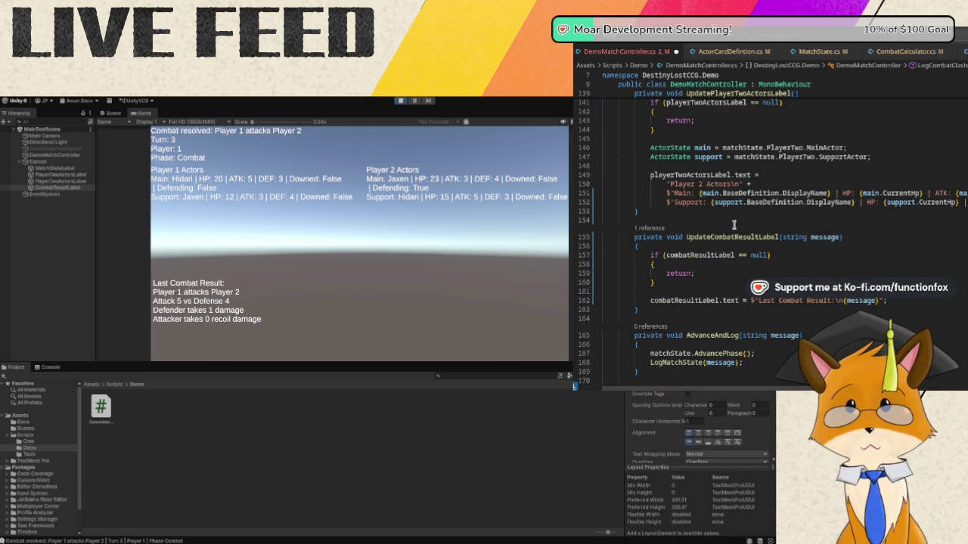
pyautogui.scroll(1, 734, 225)
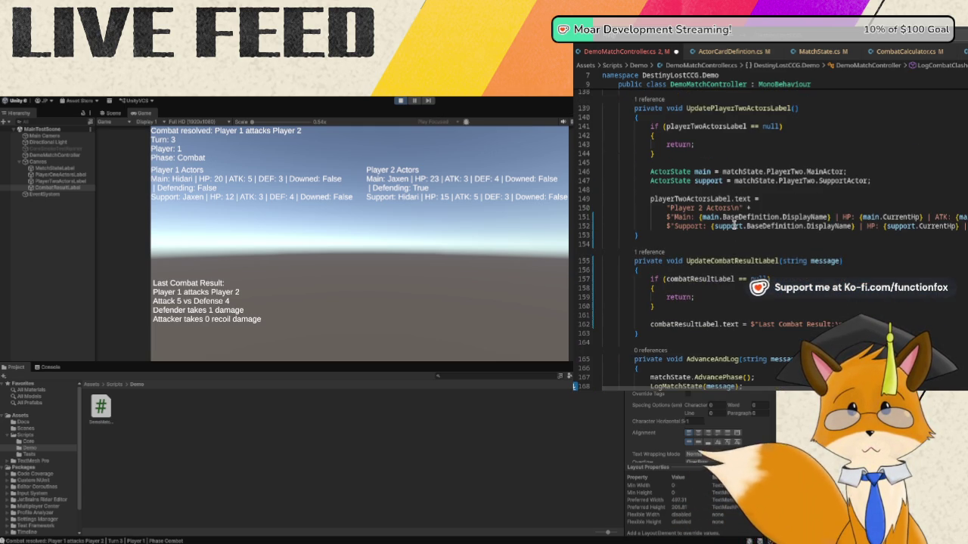
pyautogui.scroll(-9, 837, 195)
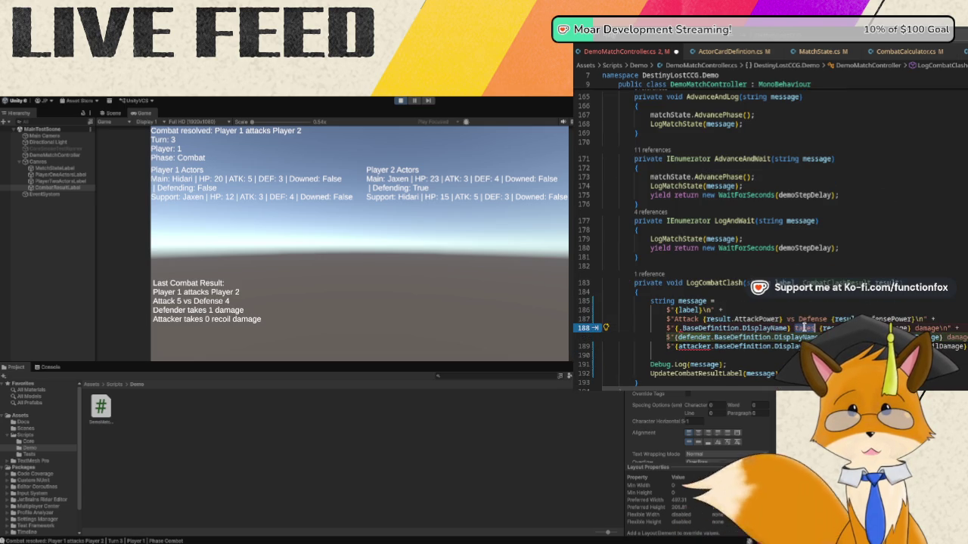
# - Change the line 188 reference to playerTwoActorsLabel, then trim it back to 'player'
pyautogui.press('Up')
pyautogui.press('Up')
pyautogui.press('Up')
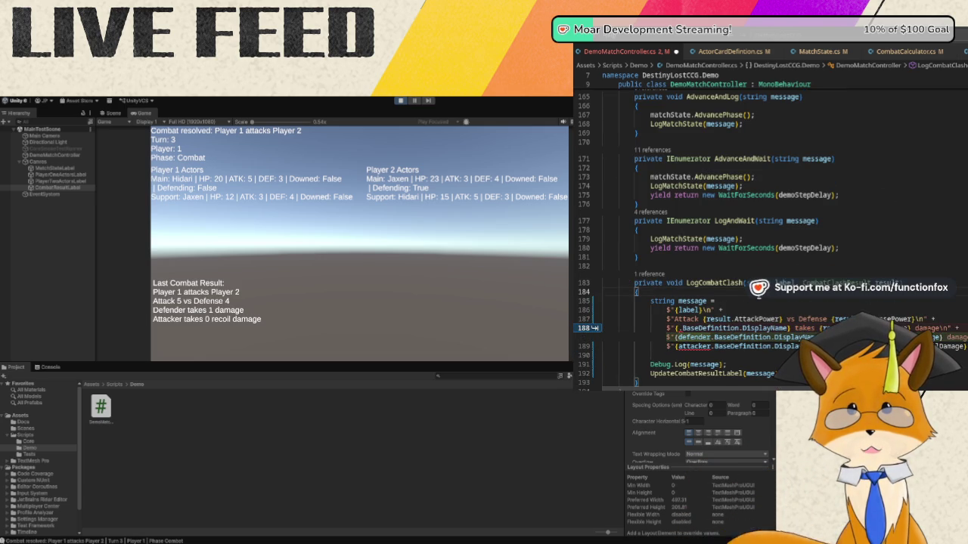
pyautogui.write('main')
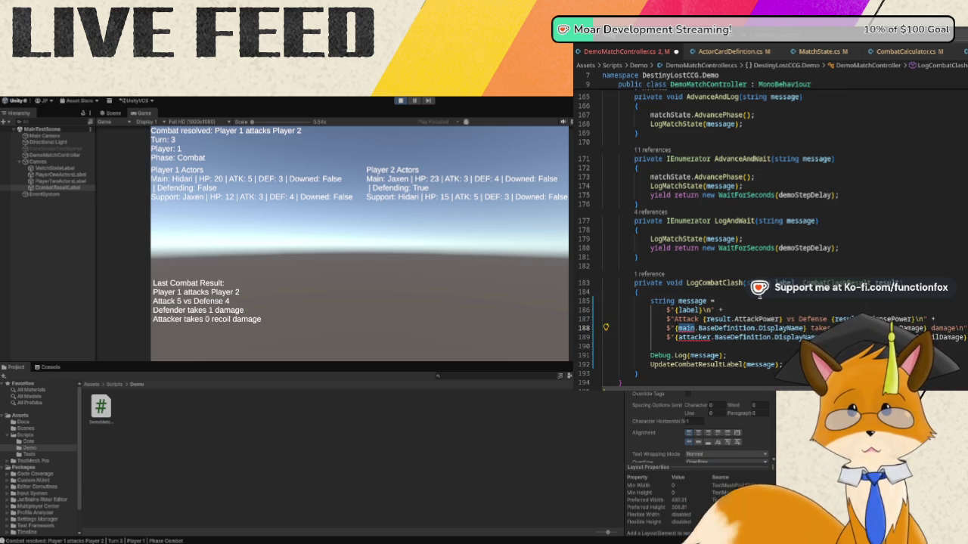
pyautogui.write('.')
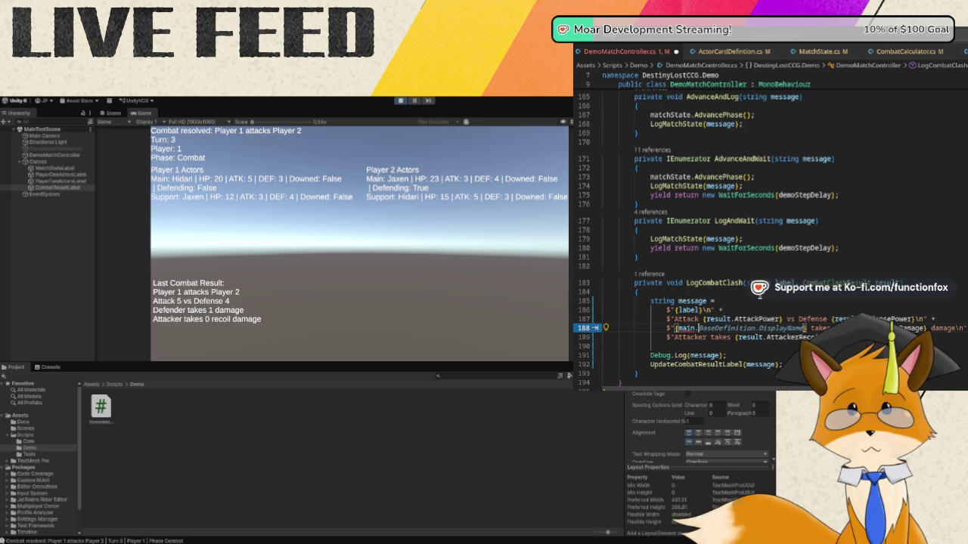
pyautogui.moveTo(708, 326)
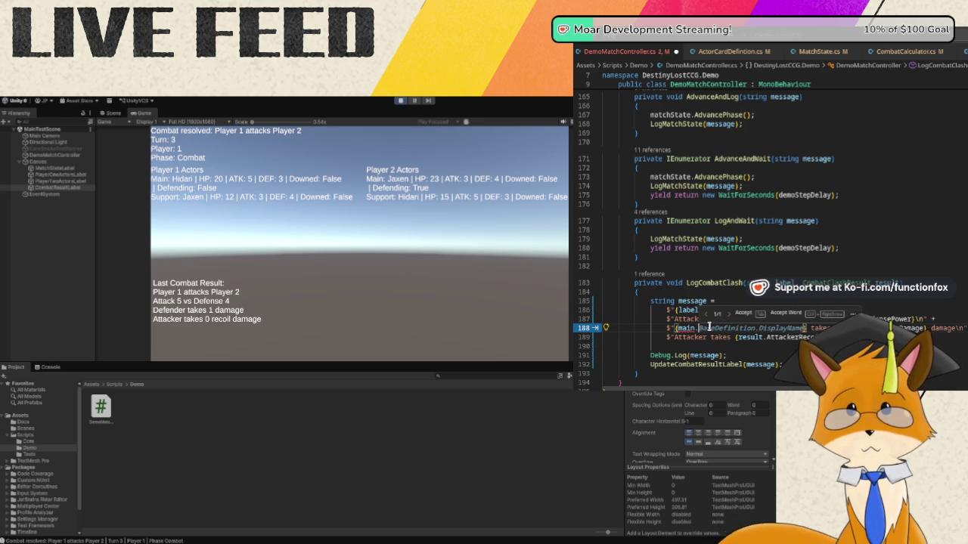
pyautogui.press('BackSpace')
pyautogui.press('BackSpace')
pyautogui.press('BackSpace')
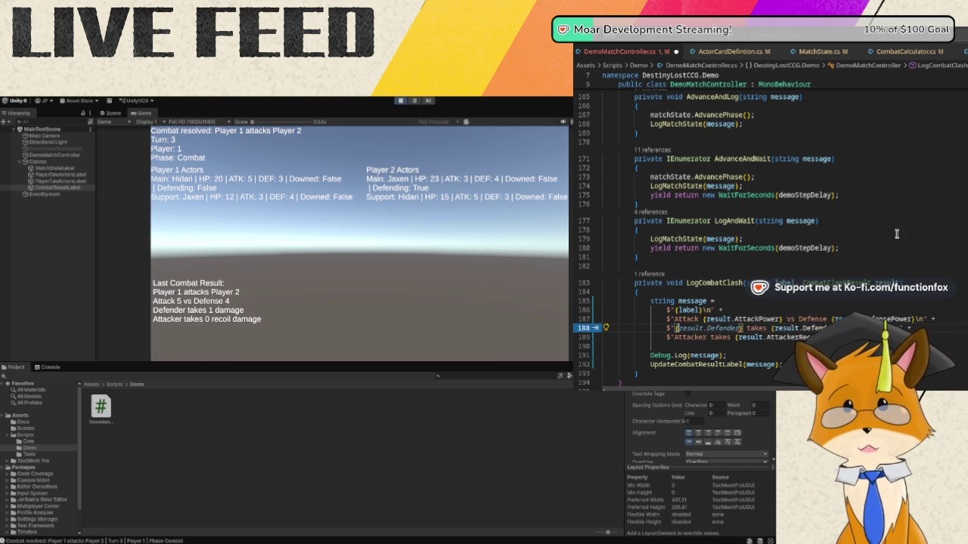
pyautogui.write('play')
pyautogui.press('BackSpace')
pyautogui.press('BackSpace')
pyautogui.press('BackSpace')
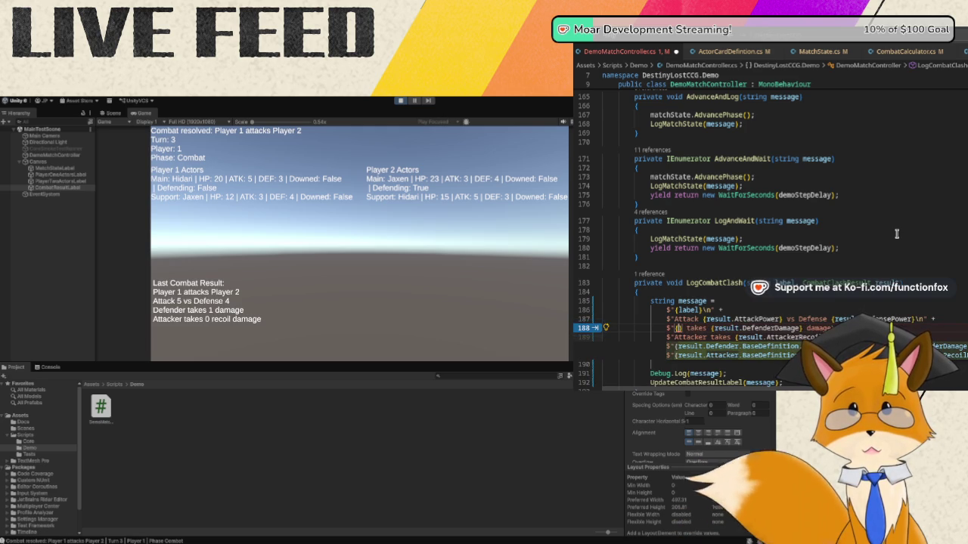
pyautogui.scroll(10, 896, 234)
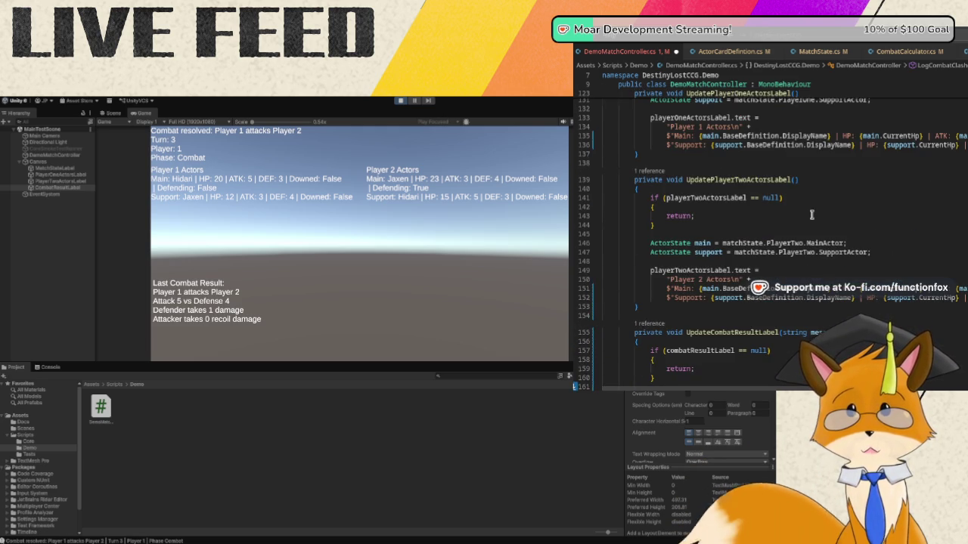
pyautogui.write('playerTwo} takes {result.Defen')
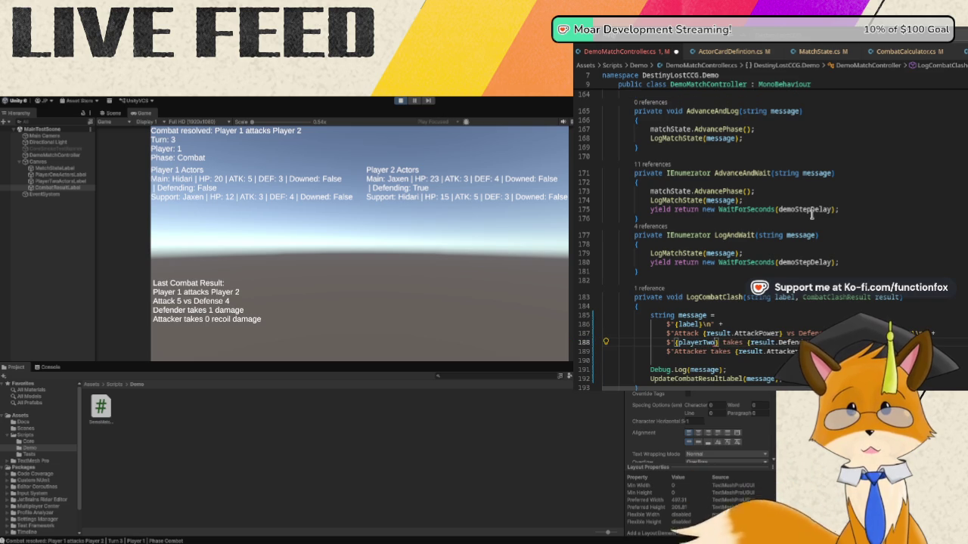
pyautogui.press('Tab')
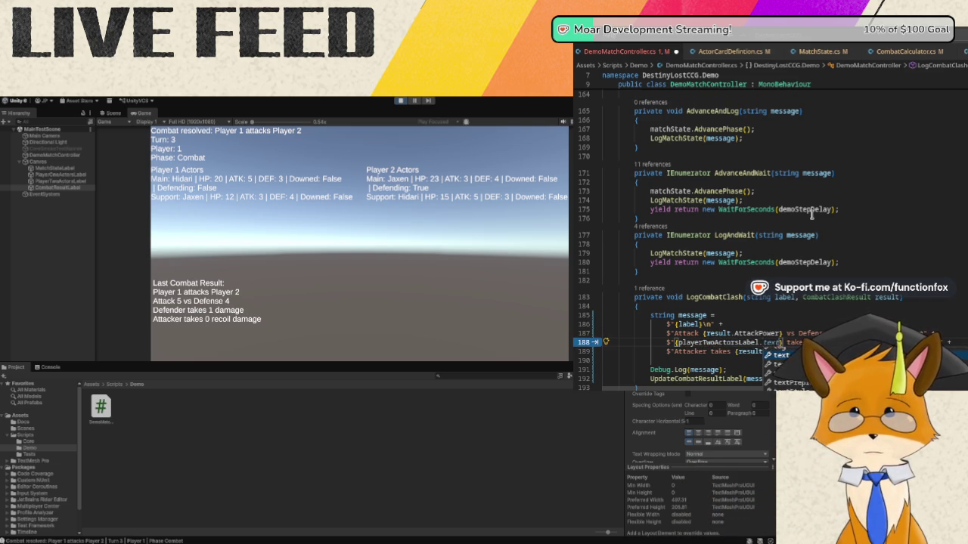
pyautogui.press('BackSpace')
pyautogui.press('BackSpace')
pyautogui.press('BackSpace')
pyautogui.press('BackSpace')
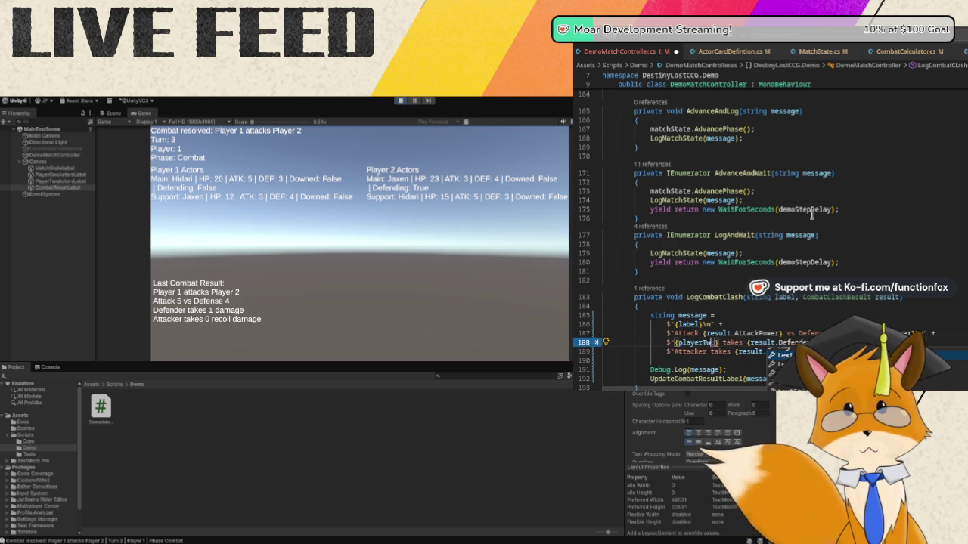
pyautogui.press('BackSpace')
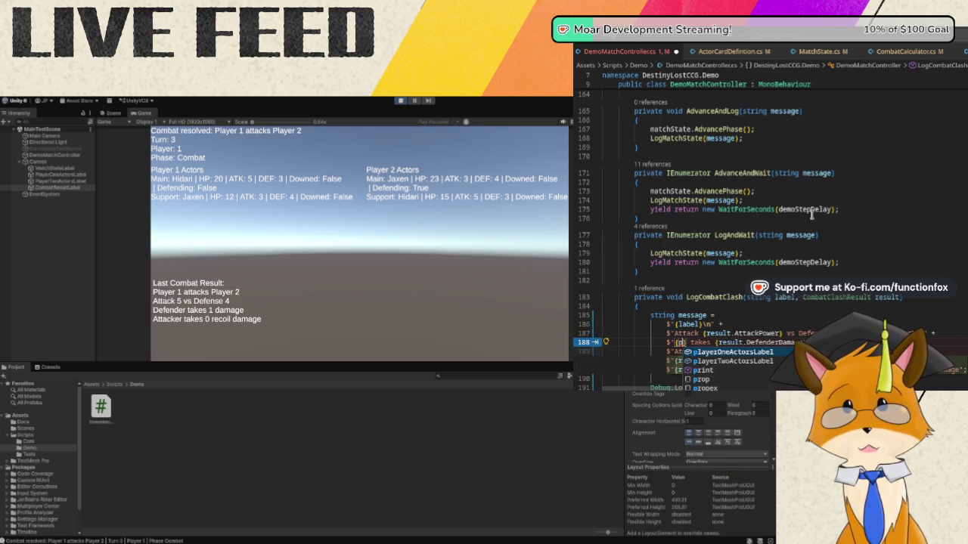
# - Scroll up to the DemoMatchController fields and the hidari and jaxen ActorCardDefinition constructors
pyautogui.scroll(10, 811, 215)
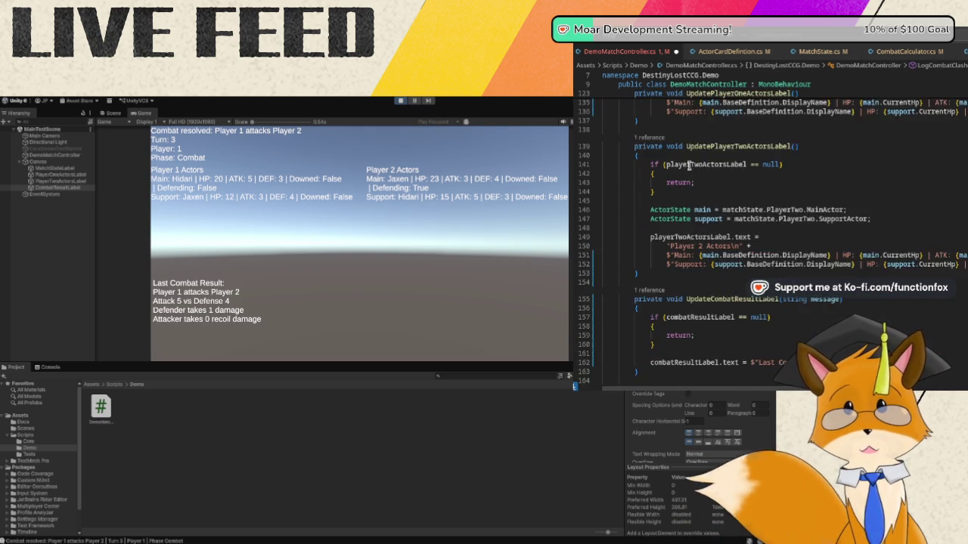
pyautogui.scroll(13, 659, 152)
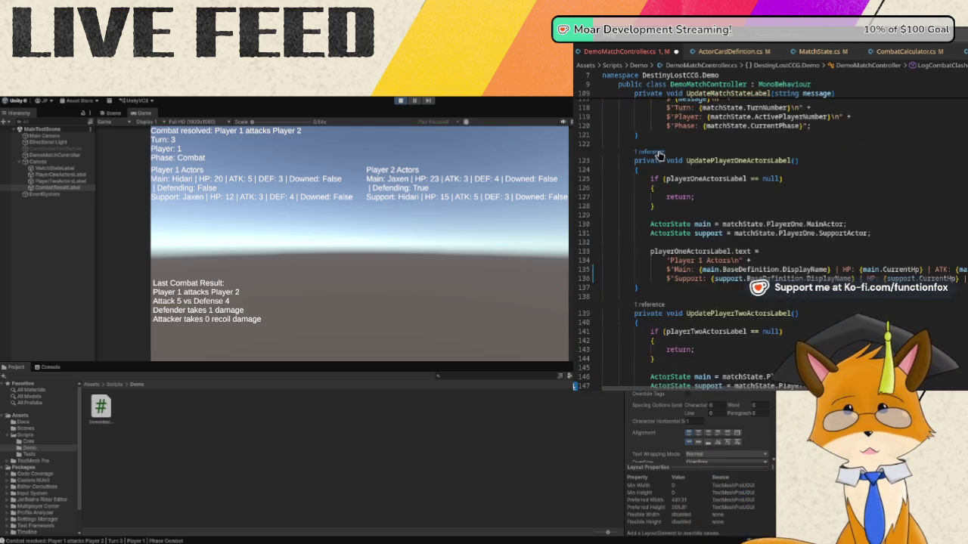
pyautogui.scroll(18, 659, 152)
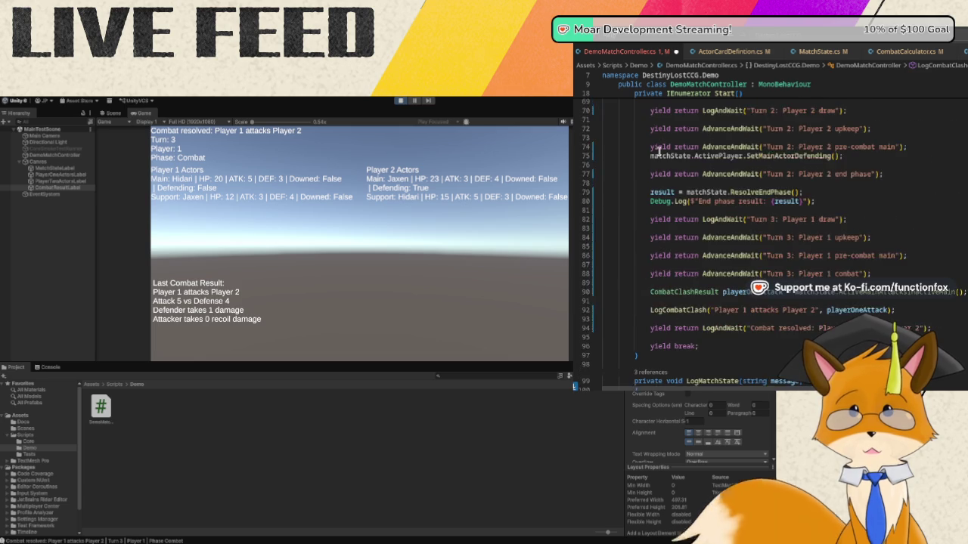
pyautogui.scroll(3, 712, 161)
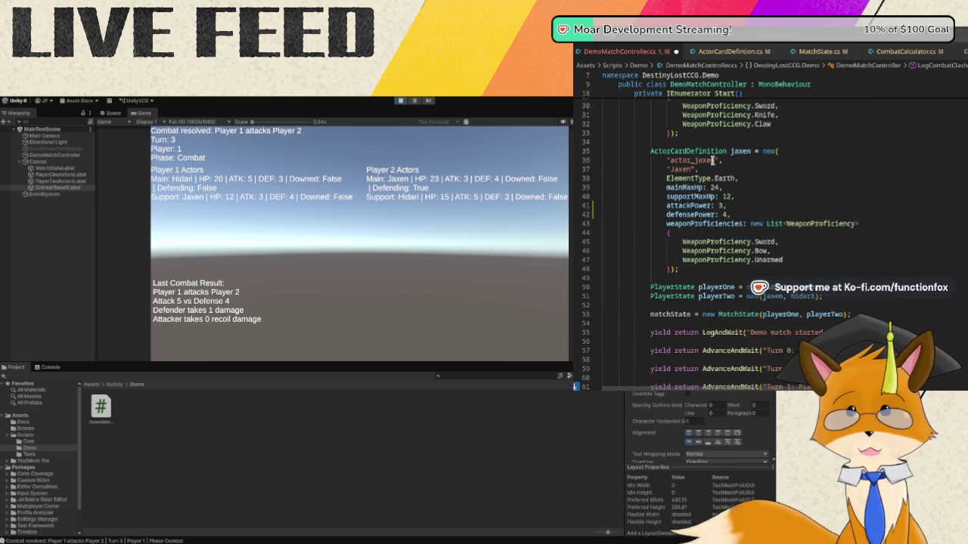
pyautogui.scroll(8, 712, 160)
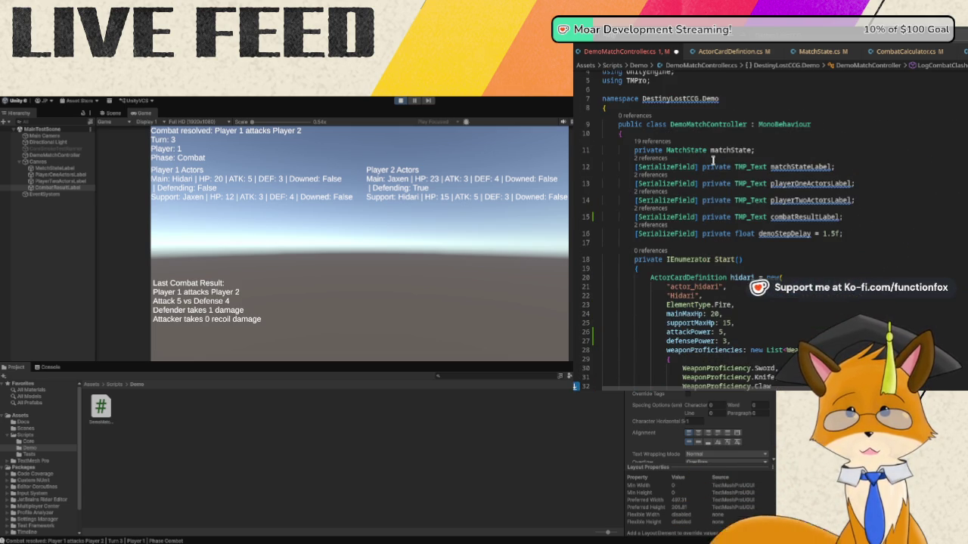
pyautogui.scroll(2, 711, 160)
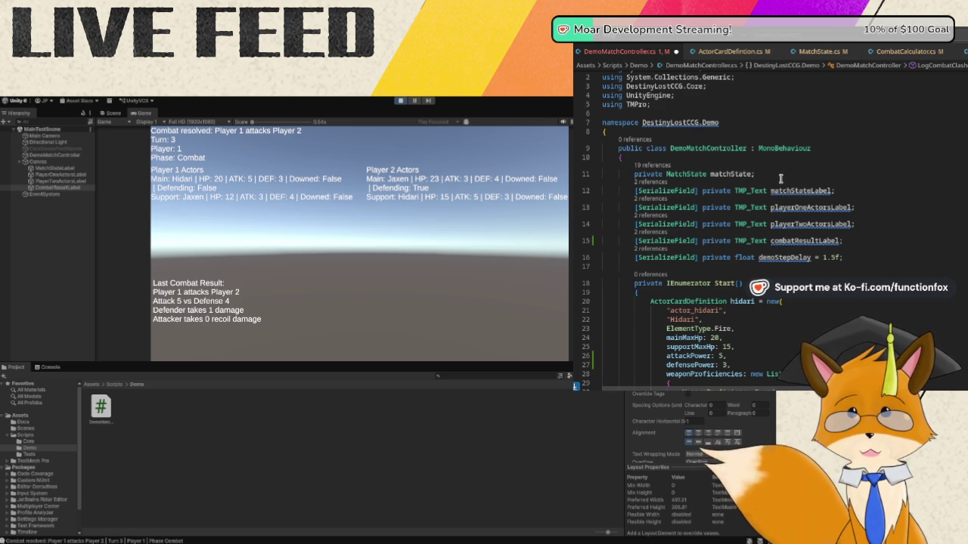
pyautogui.scroll(-4, 781, 178)
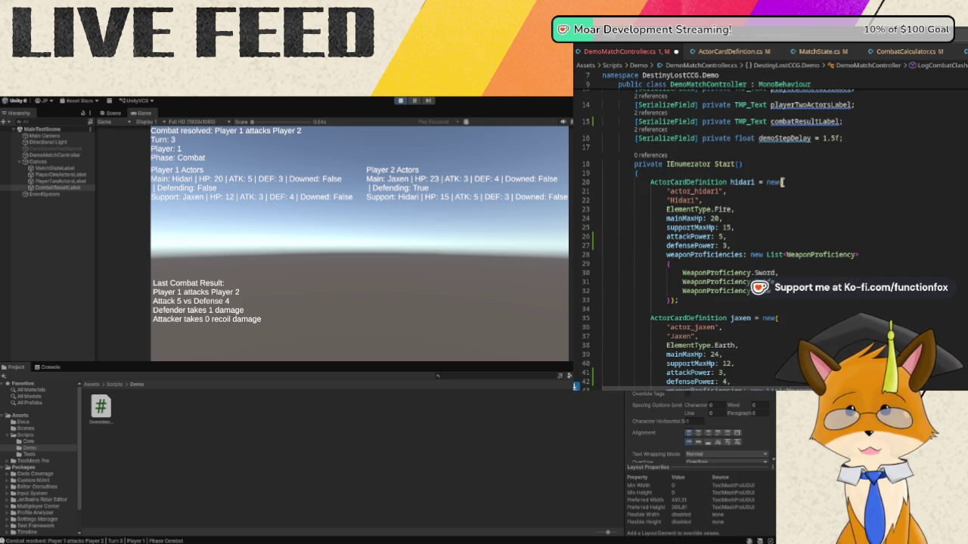
# - Try result.Defend and other result members in line 188's placeholder, then clear them
pyautogui.moveTo(782, 182)
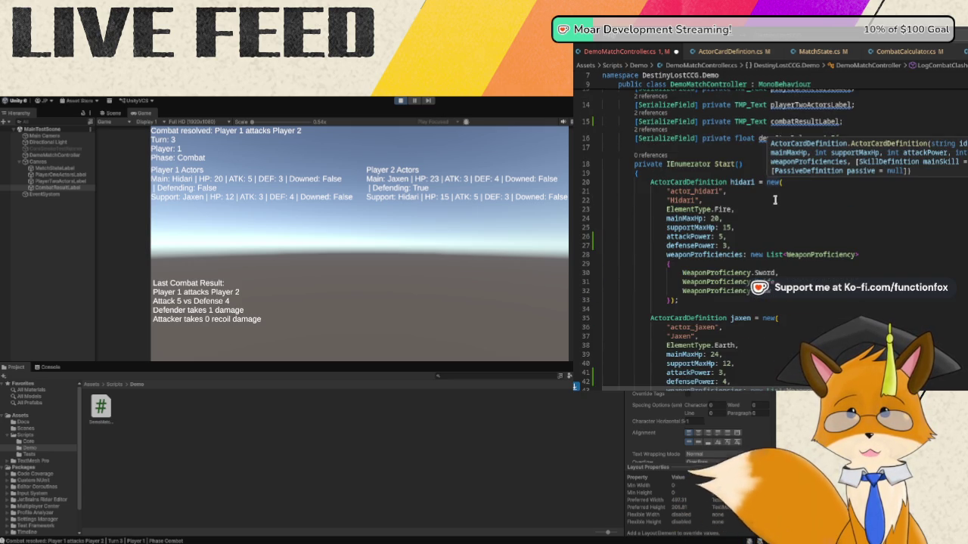
pyautogui.scroll(-20, 773, 204)
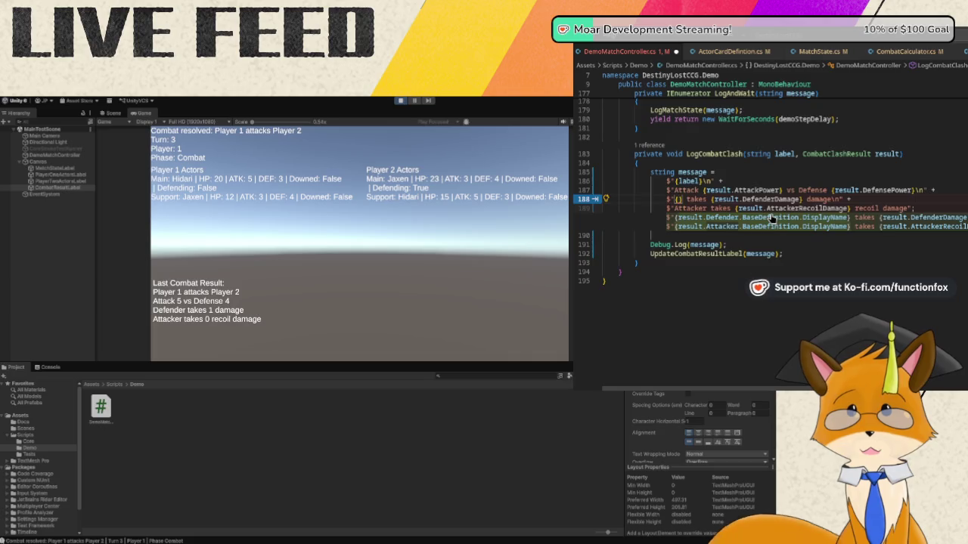
pyautogui.scroll(2, 772, 217)
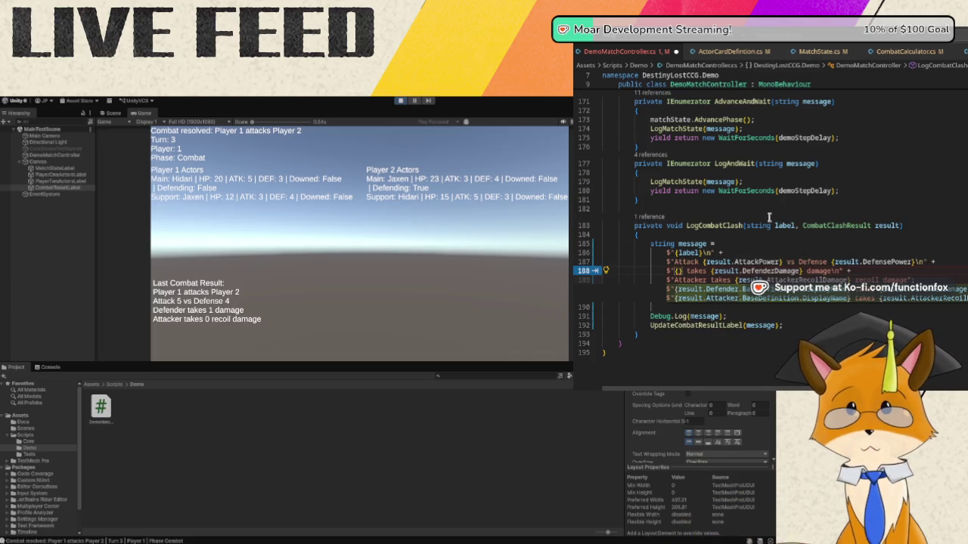
pyautogui.write('result')
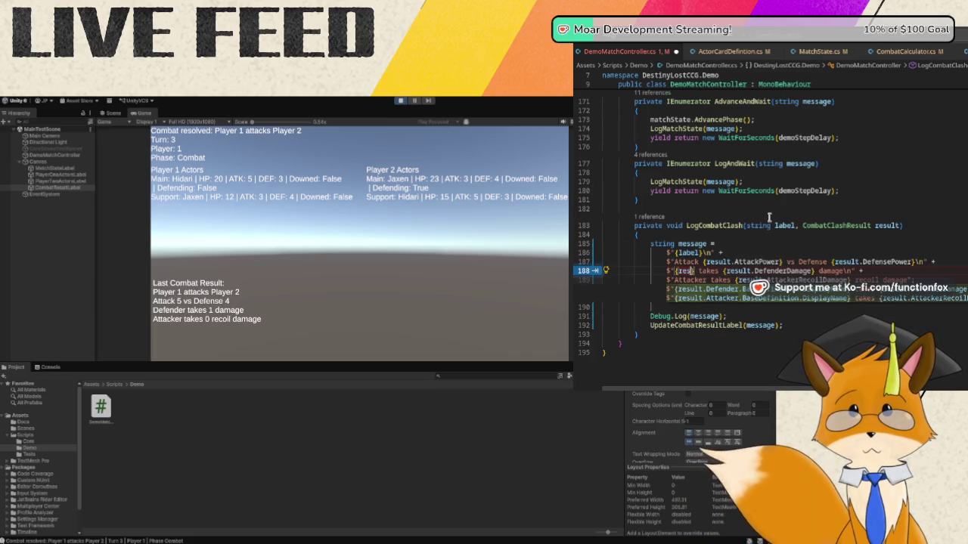
pyautogui.write('.Defe')
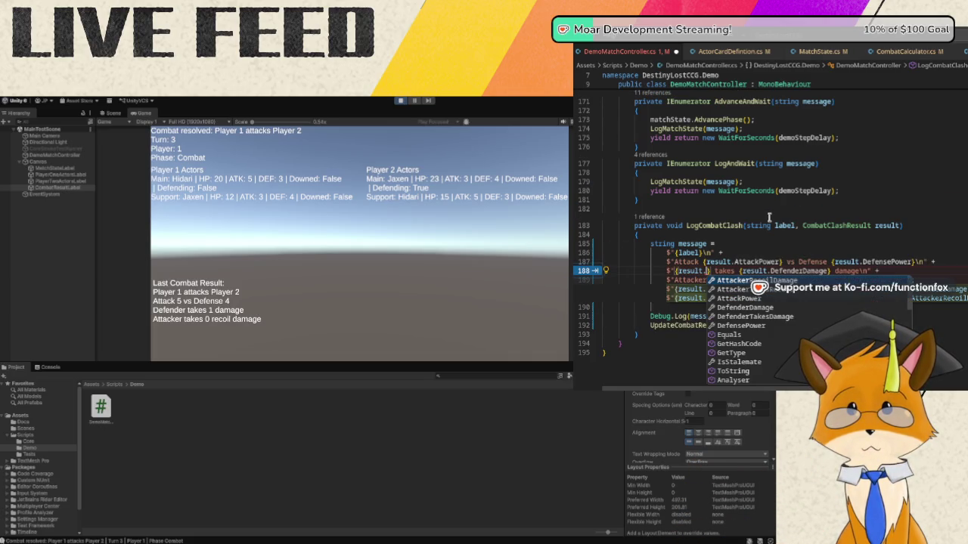
pyautogui.write('nd')
pyautogui.press('BackSpace')
pyautogui.press('BackSpace')
pyautogui.press('BackSpace')
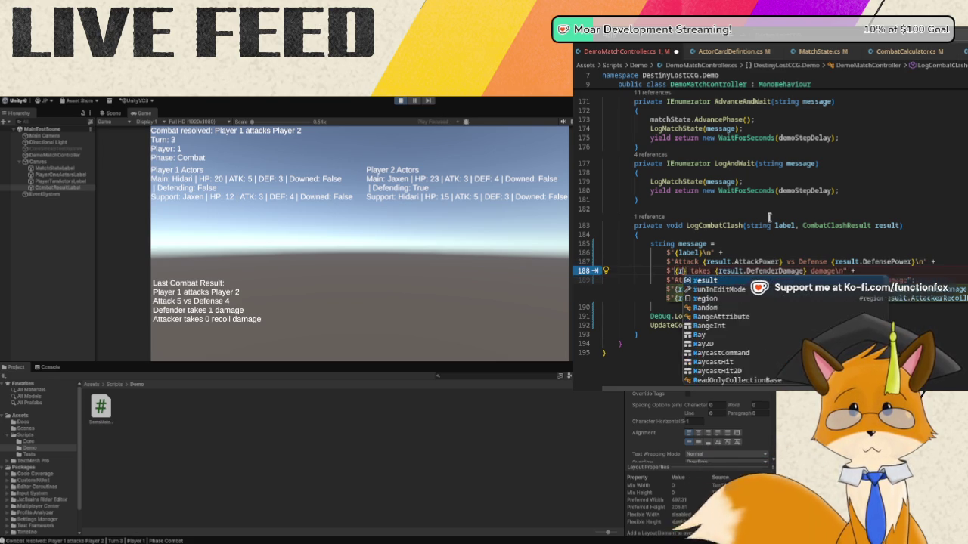
pyautogui.press('Escape')
pyautogui.write('esult.')
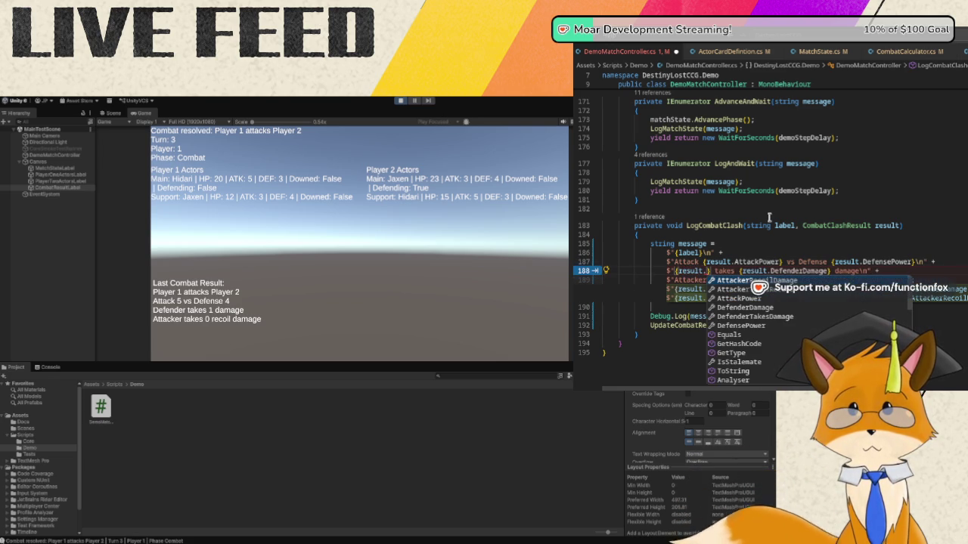
pyautogui.press('Down')
pyautogui.press('Down')
pyautogui.press('Down')
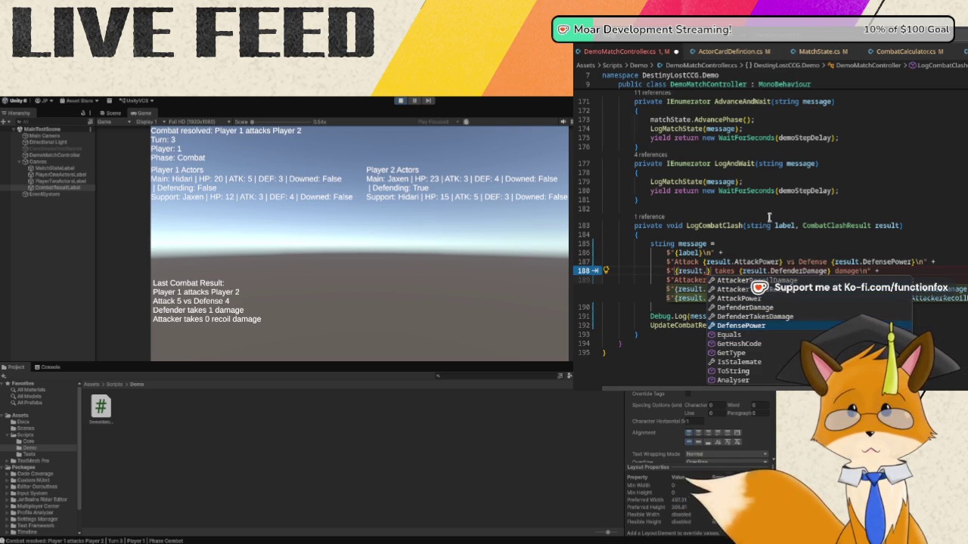
pyautogui.press('Up')
pyautogui.press('Up')
pyautogui.press('Up')
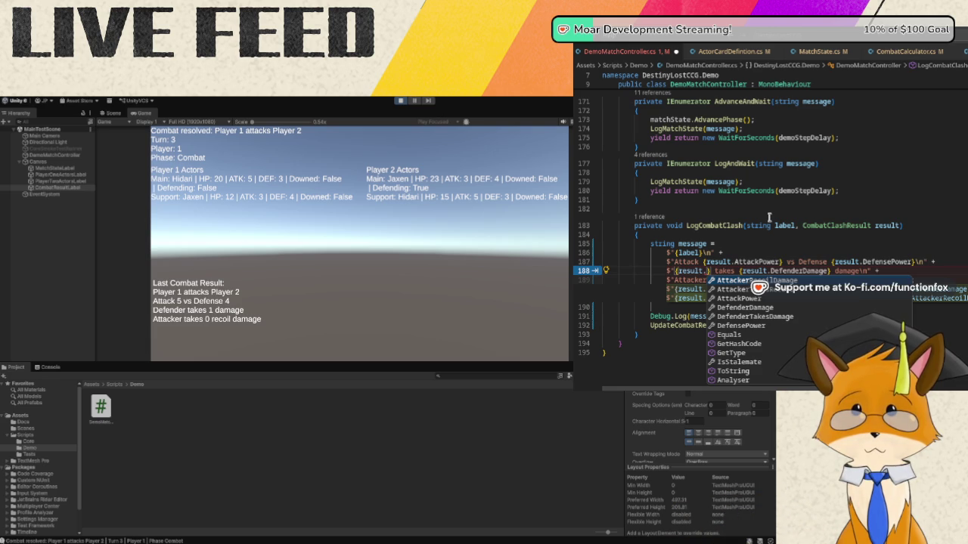
pyautogui.press('BackSpace')
pyautogui.press('BackSpace')
pyautogui.press('BackSpace')
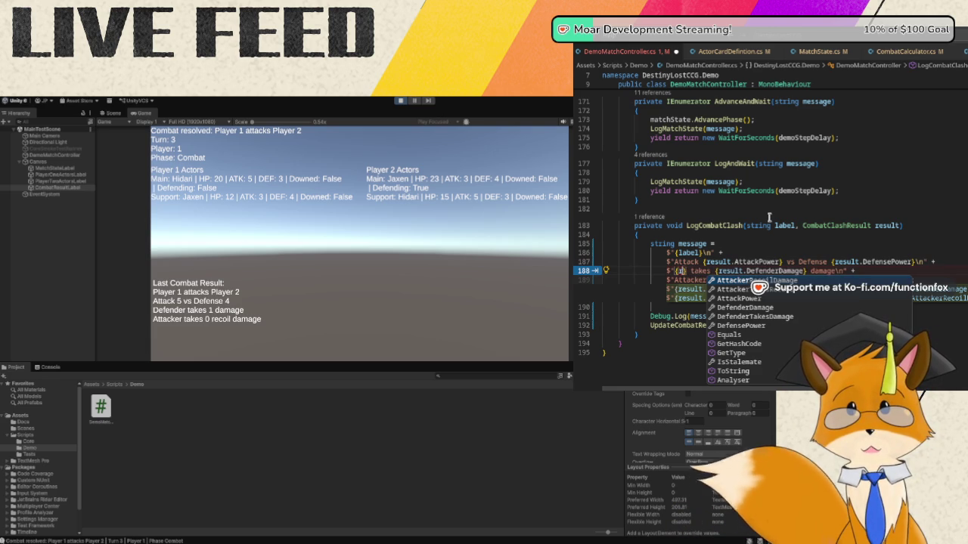
# - Try playerTwoActorsLabel in the placeholder, then delete it, leaving empty braces before 'takes'
pyautogui.write('playerTwo')
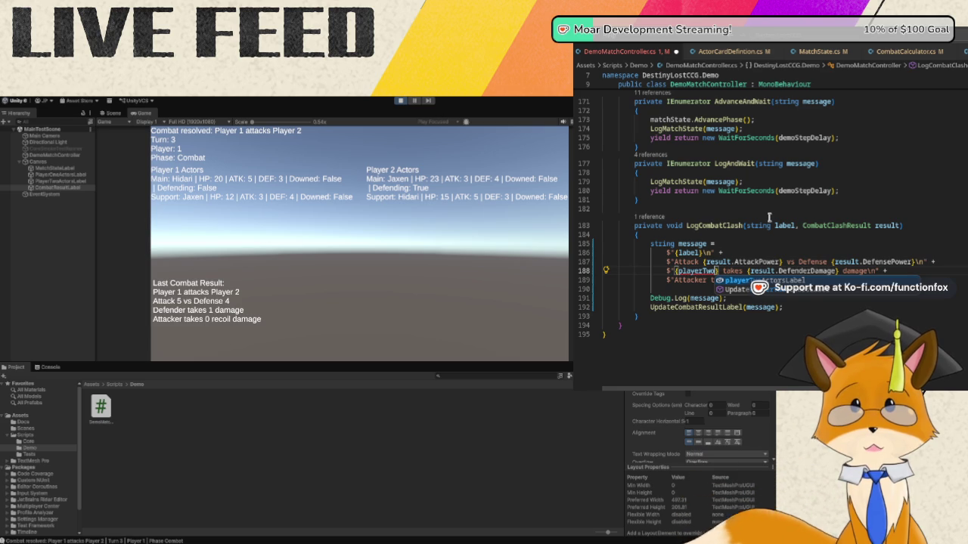
pyautogui.write('Actors')
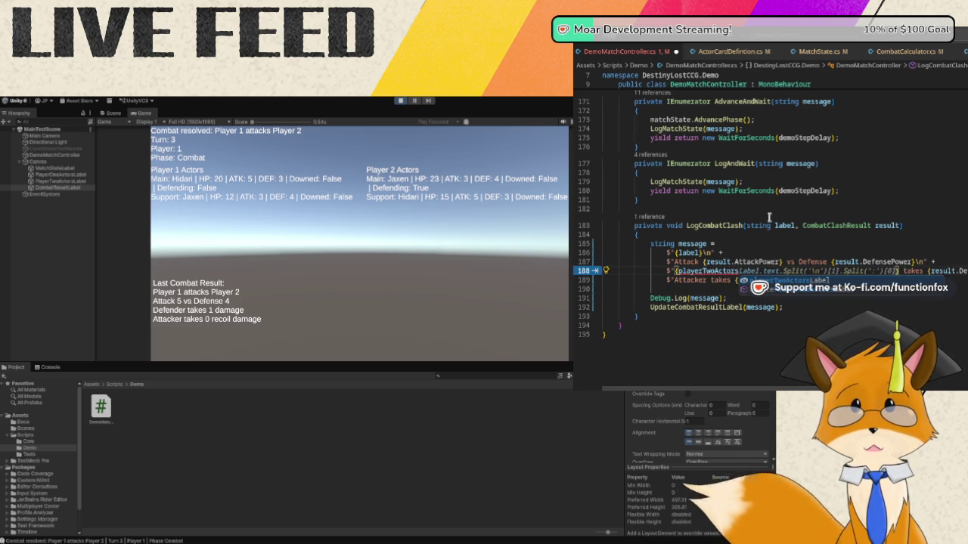
pyautogui.write('Label.text')
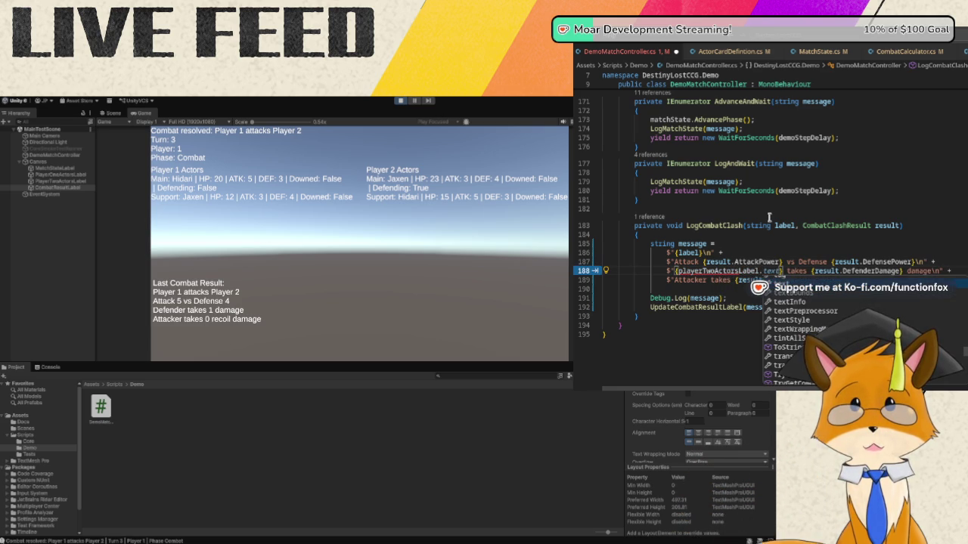
pyautogui.hotkey('ctrl', 'BackSpace')
pyautogui.hotkey('ctrl', 'BackSpace')
pyautogui.hotkey('ctrl', 'BackSpace')
pyautogui.write('pla')
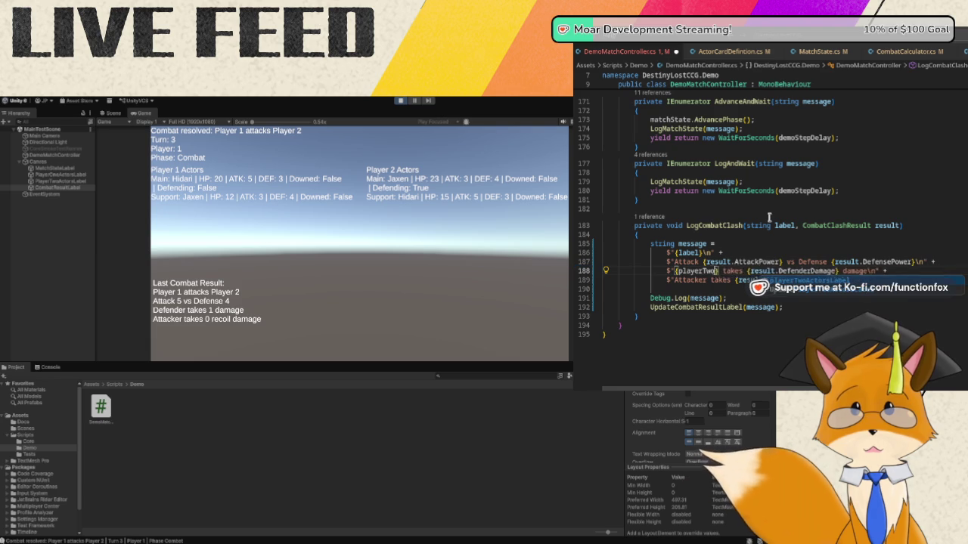
pyautogui.hotkey('ctrl', 'BackSpace')
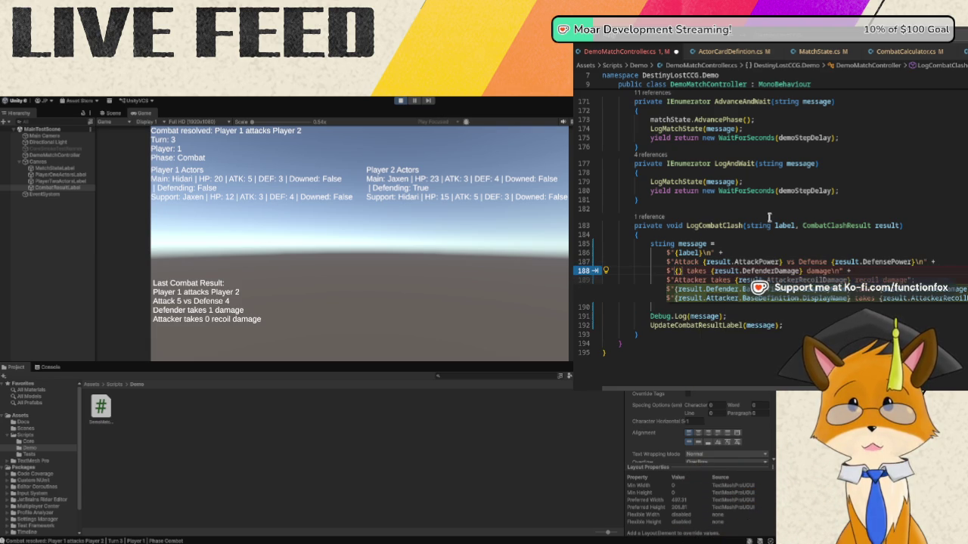
# - Scroll back to LogCombatClash and begin typing matchState. into line 188's empty placeholder
pyautogui.scroll(10, 842, 226)
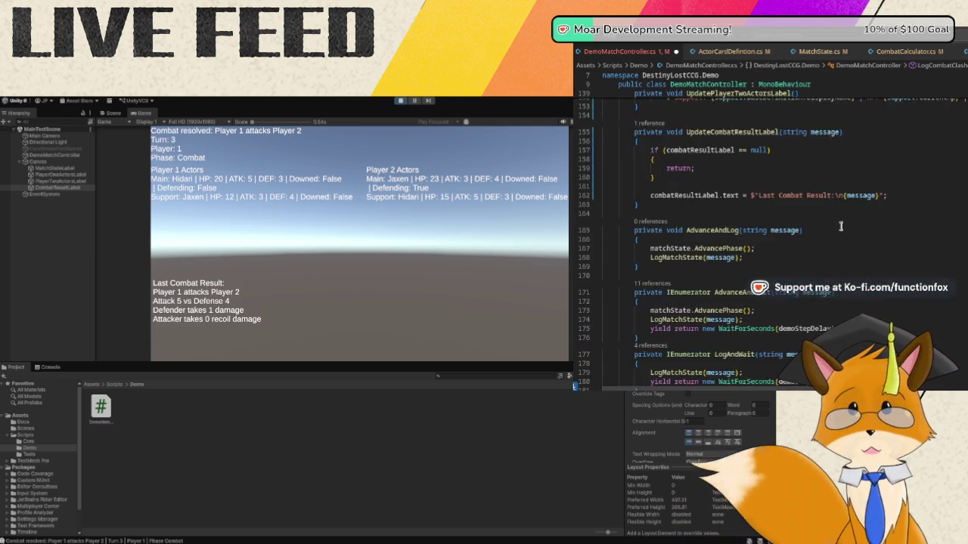
pyautogui.scroll(1, 842, 227)
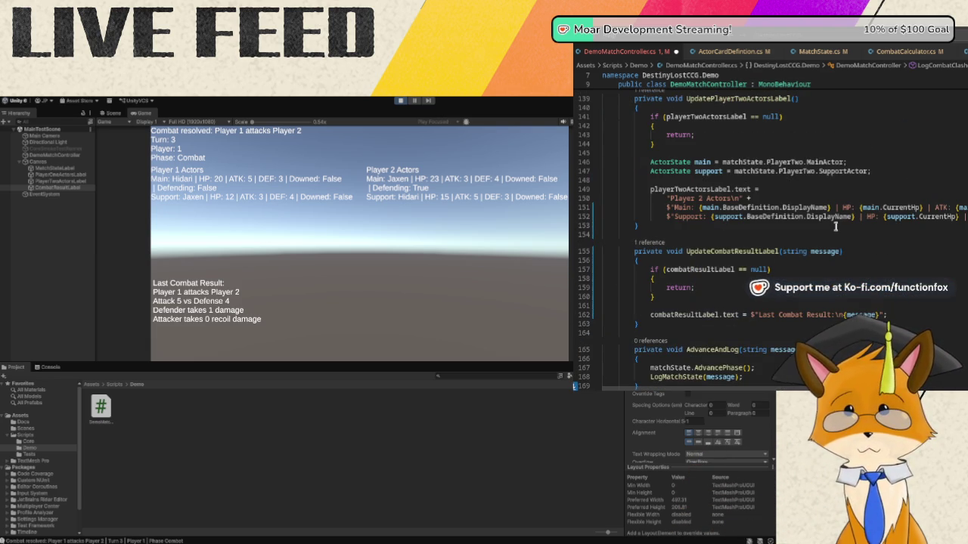
pyautogui.scroll(2, 834, 227)
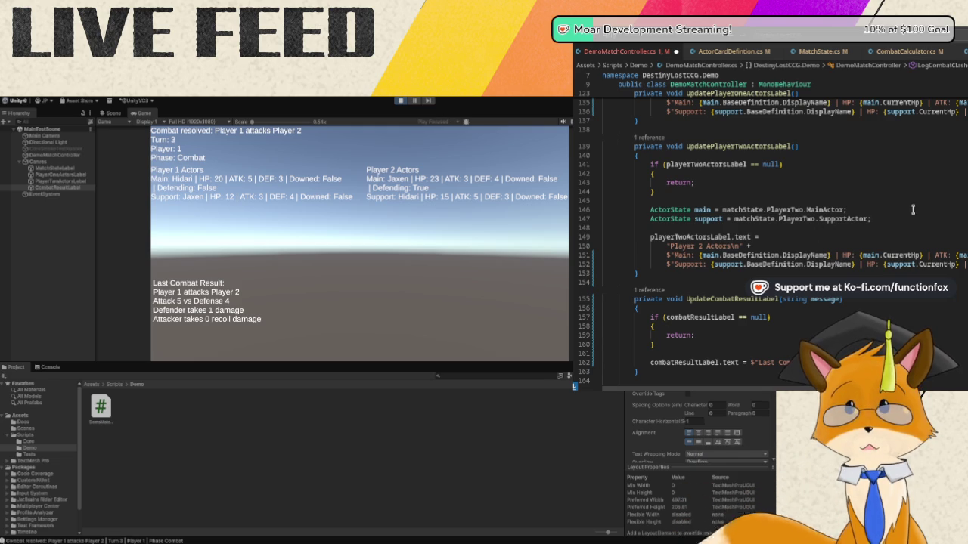
pyautogui.scroll(-15, 921, 198)
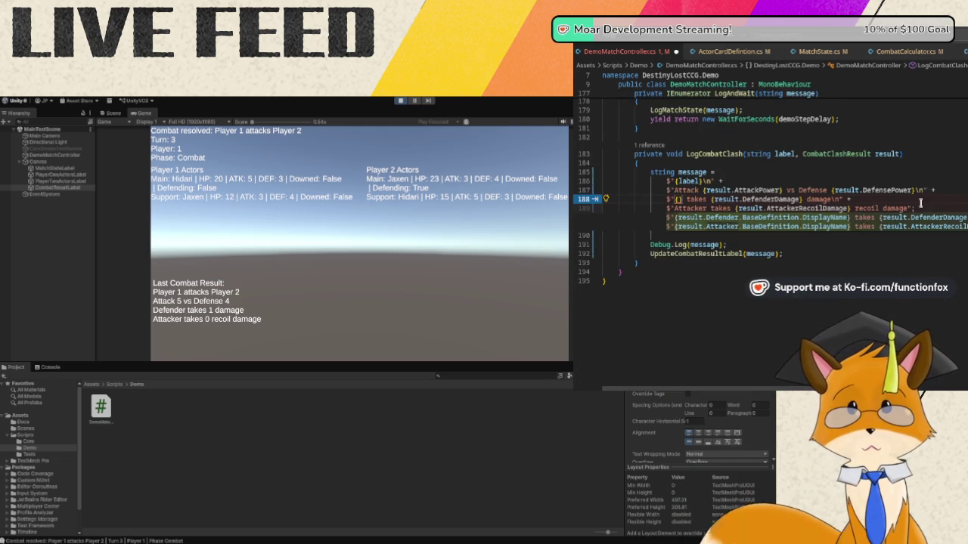
pyautogui.write('mat')
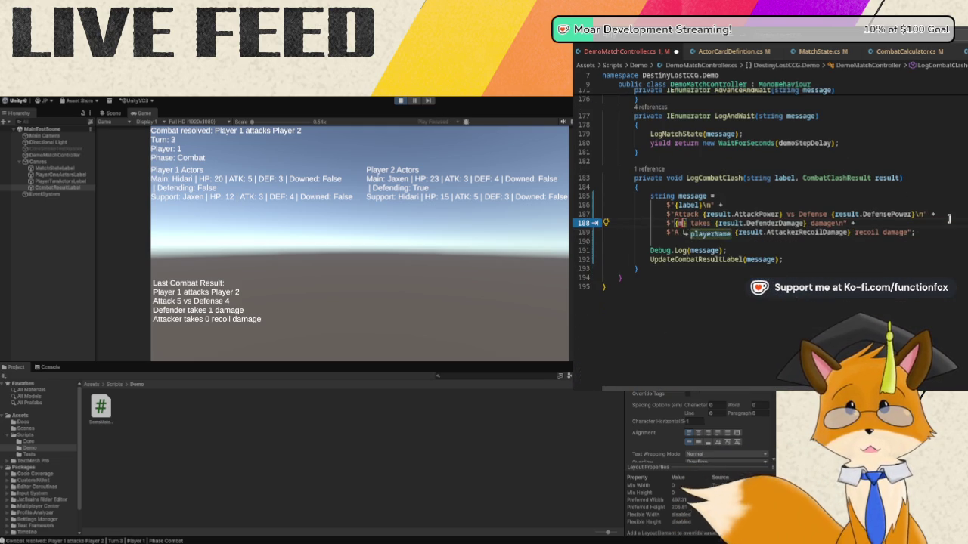
pyautogui.write('chState')
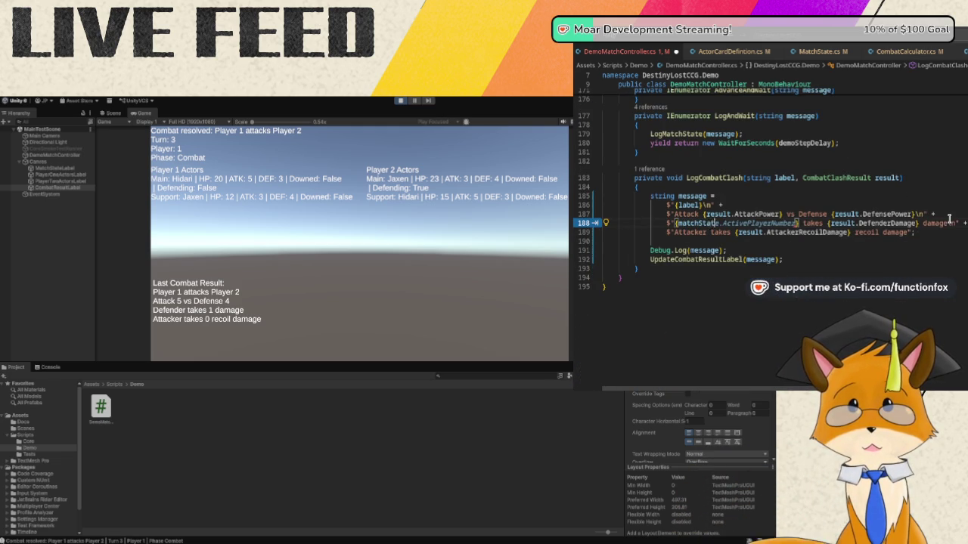
pyautogui.write('.')
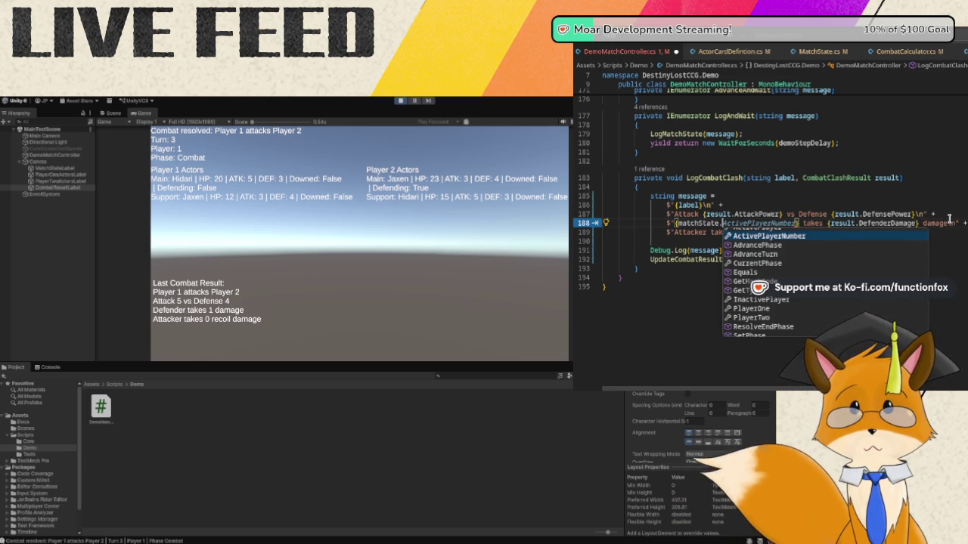
# - Complete the line 188 placeholder to matchState.InactivePlayer.MainActor and browse its members
pyautogui.write('I')
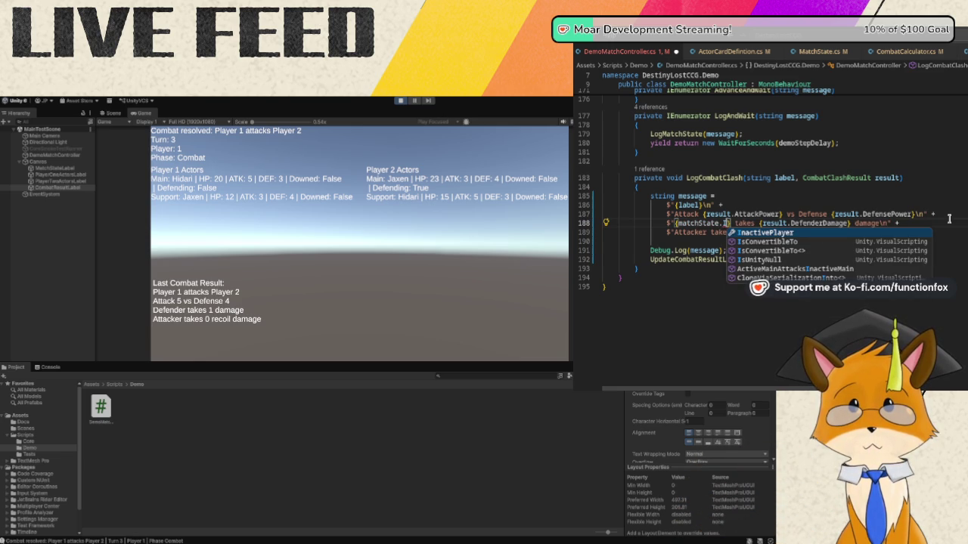
pyautogui.press('Tab')
pyautogui.write('.')
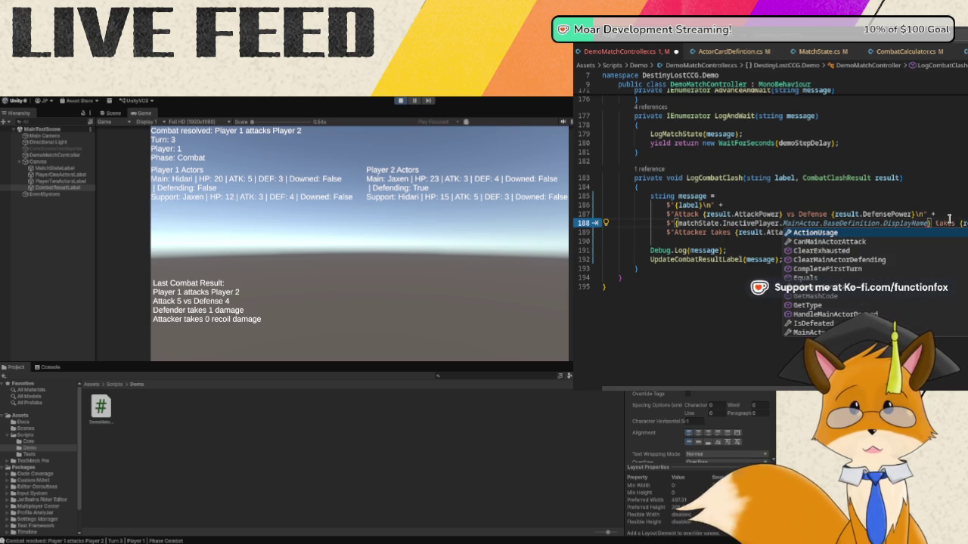
pyautogui.write('M')
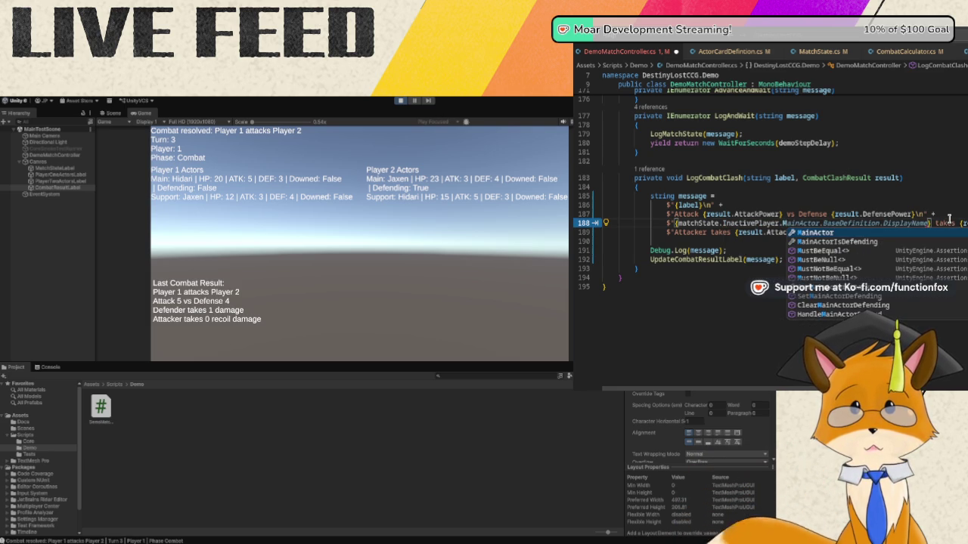
pyautogui.press('Tab')
pyautogui.write('.')
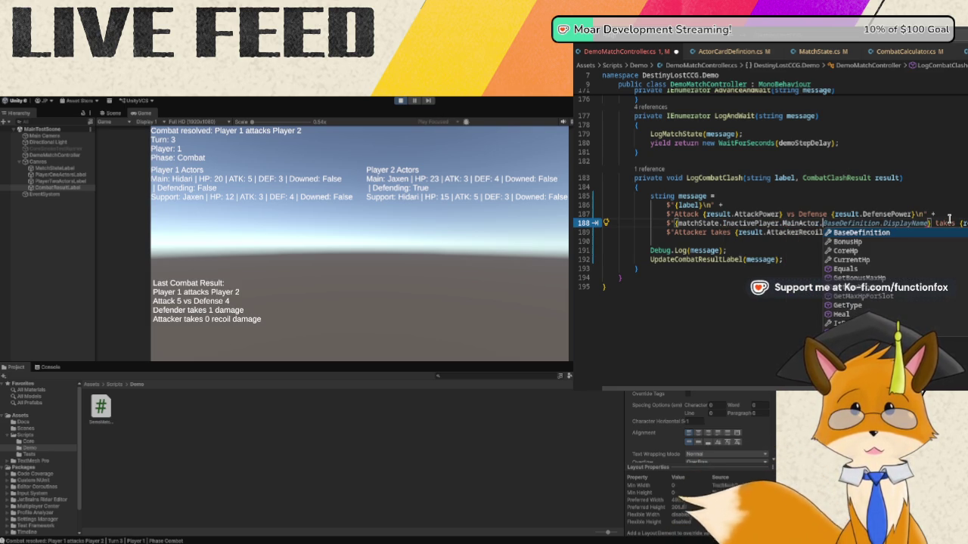
pyautogui.scroll(-2, 947, 238)
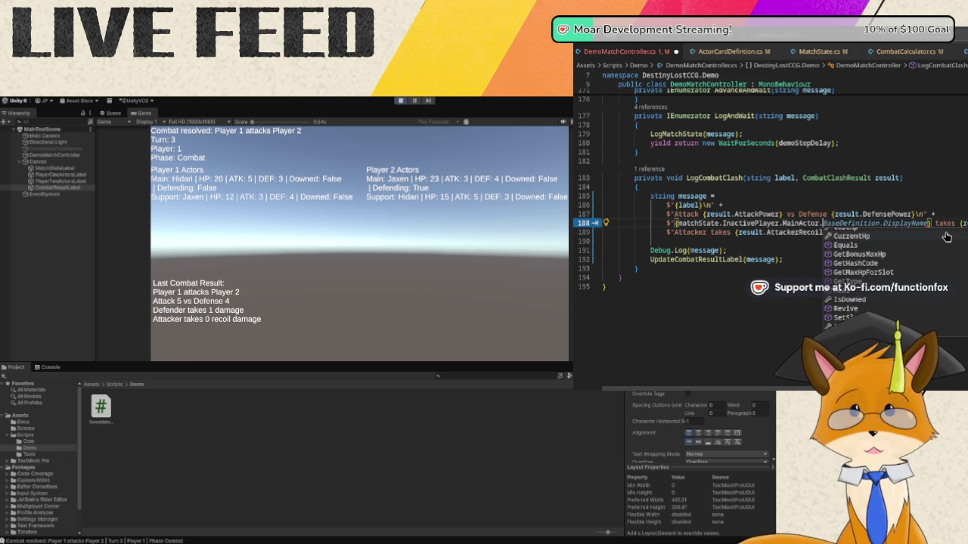
pyautogui.scroll(-1, 947, 237)
pyautogui.scroll(3, 945, 238)
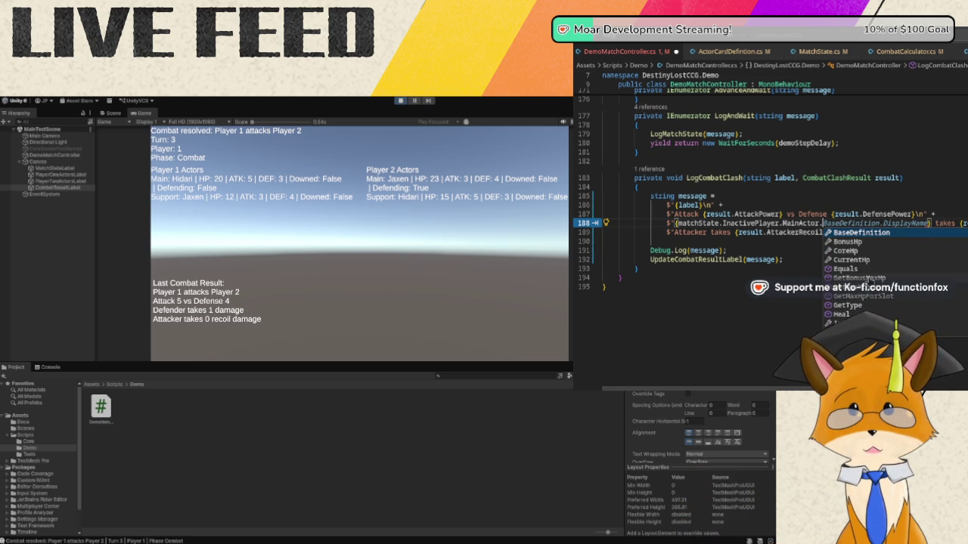
pyautogui.scroll(-1, 873, 287)
pyautogui.scroll(1, 877, 294)
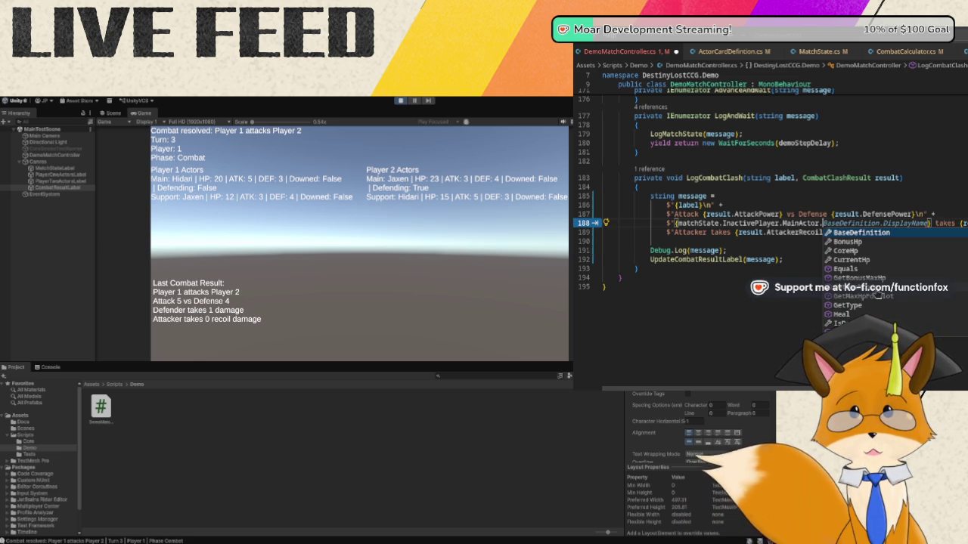
pyautogui.scroll(10, 891, 172)
pyautogui.scroll(3, 900, 181)
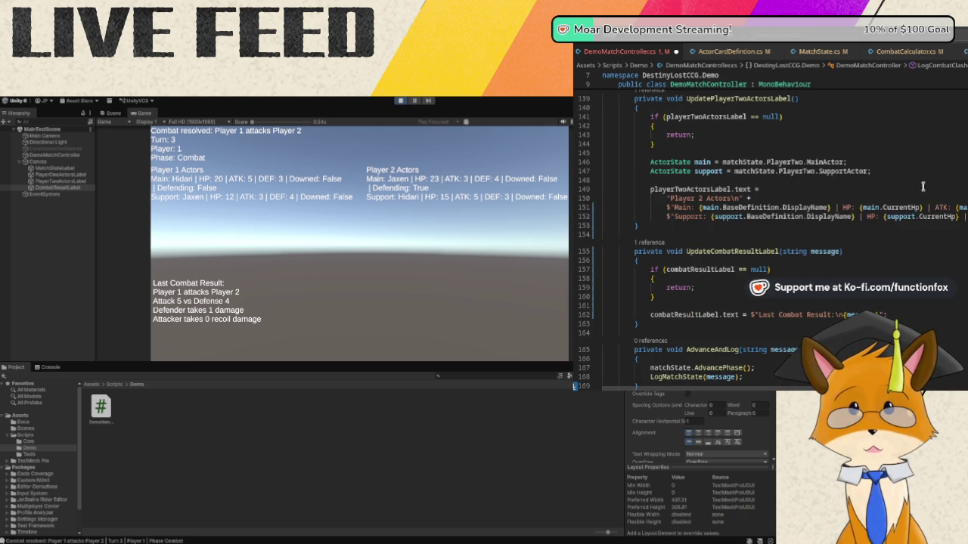
pyautogui.scroll(-10, 929, 182)
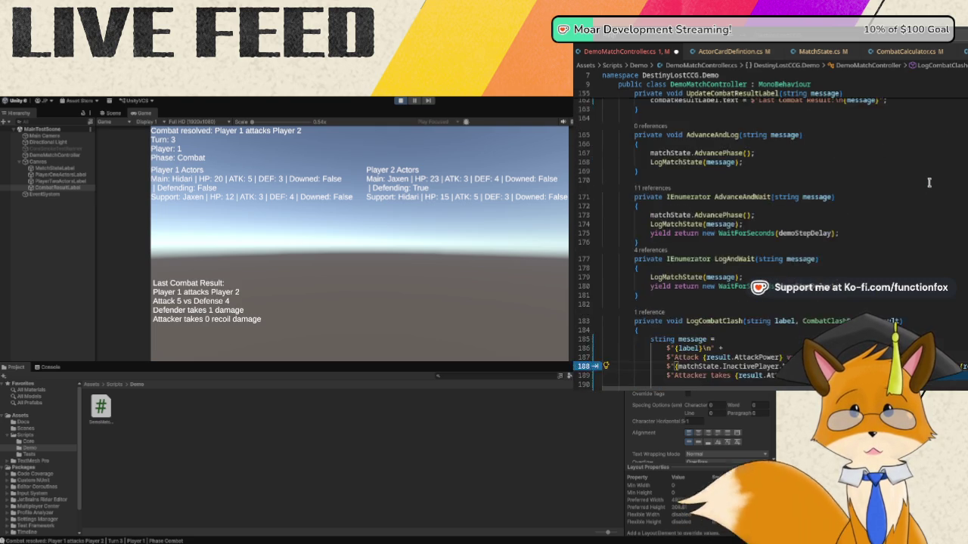
# - Name the defender via InactivePlayer and the attacker via ActivePlayer MainActor.BaseDefinition.DisplayName on lines 188–189
pyautogui.press('Tab')
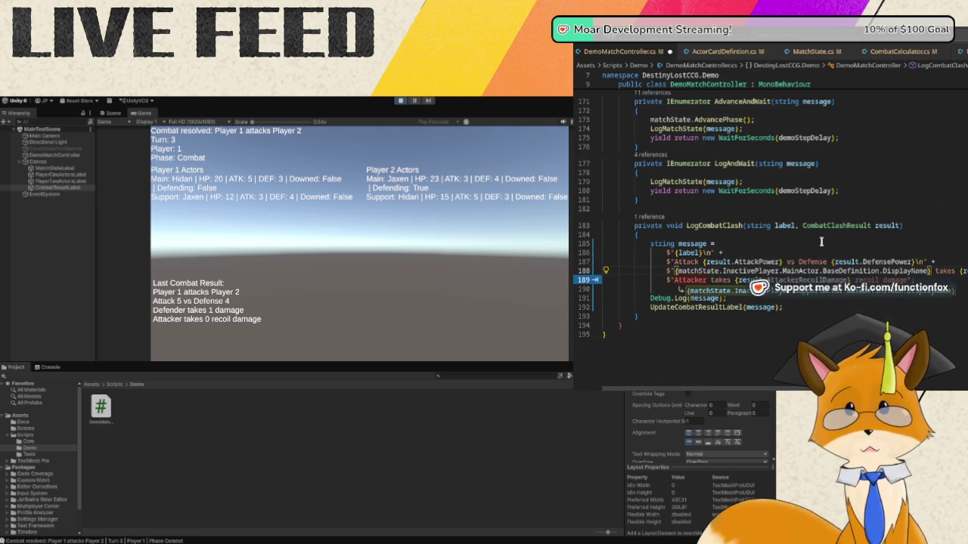
pyautogui.press('Tab')
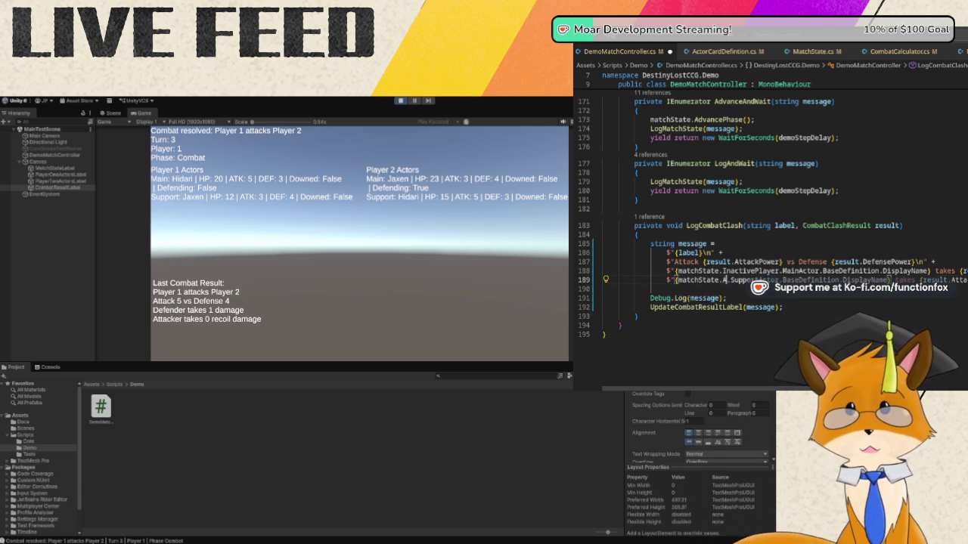
pyautogui.write('ActiveP')
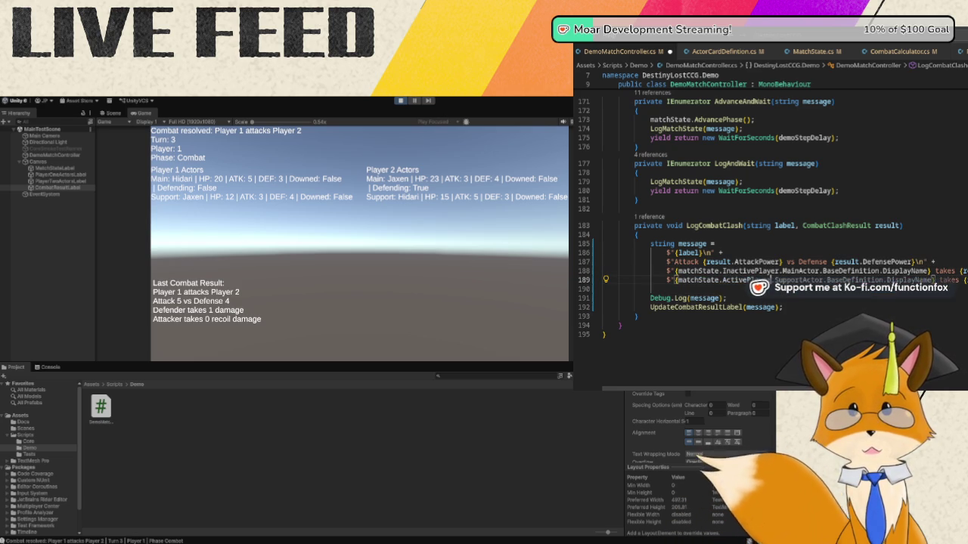
pyautogui.press('Tab')
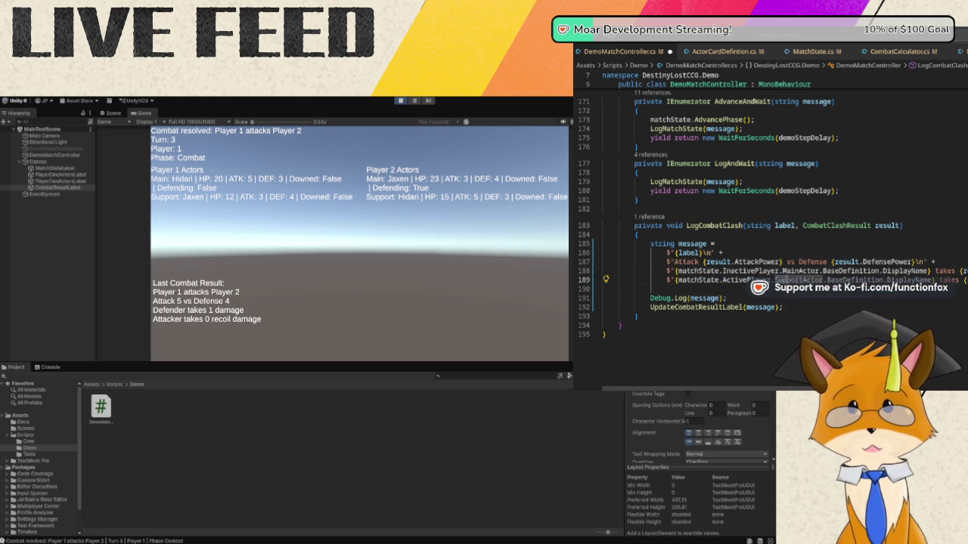
pyautogui.write('MainActor')
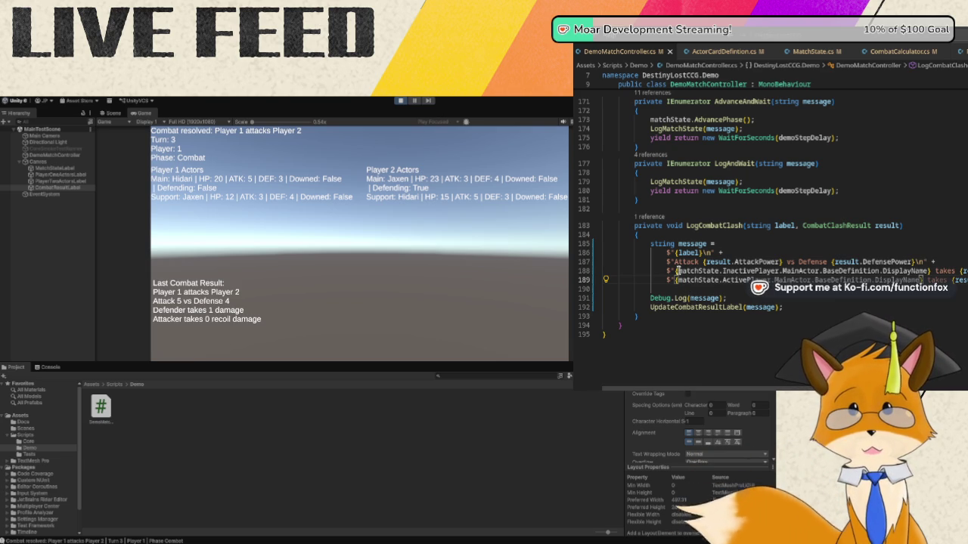
pyautogui.scroll(15, 757, 257)
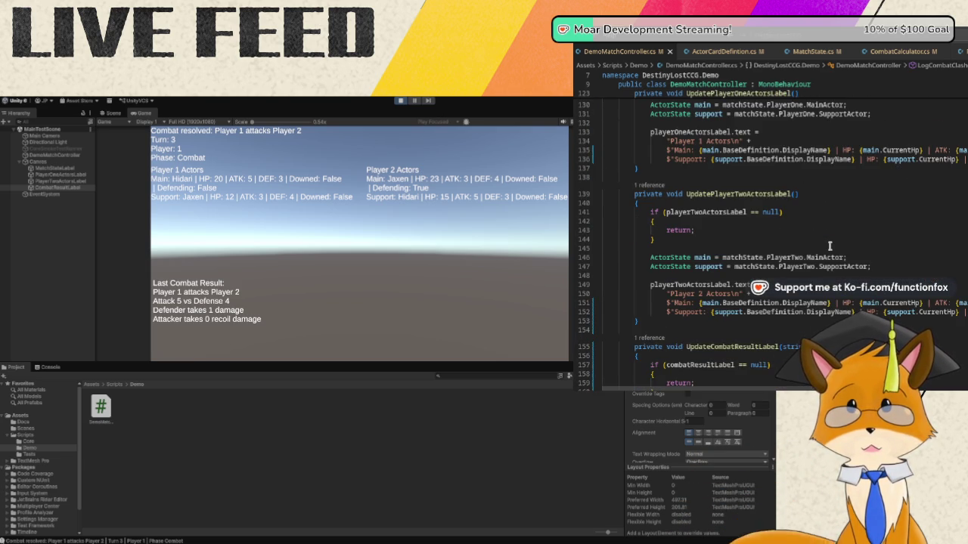
pyautogui.scroll(8, 830, 246)
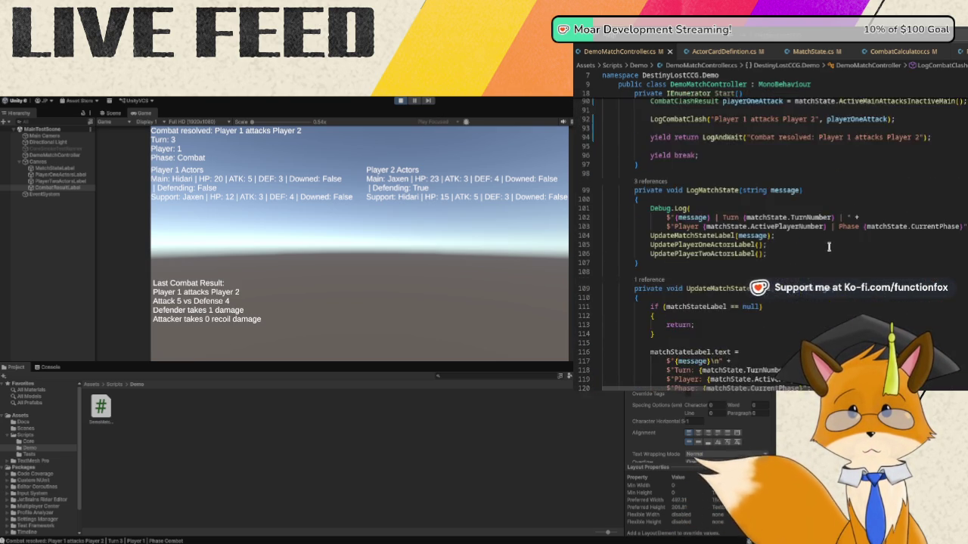
pyautogui.scroll(6, 829, 246)
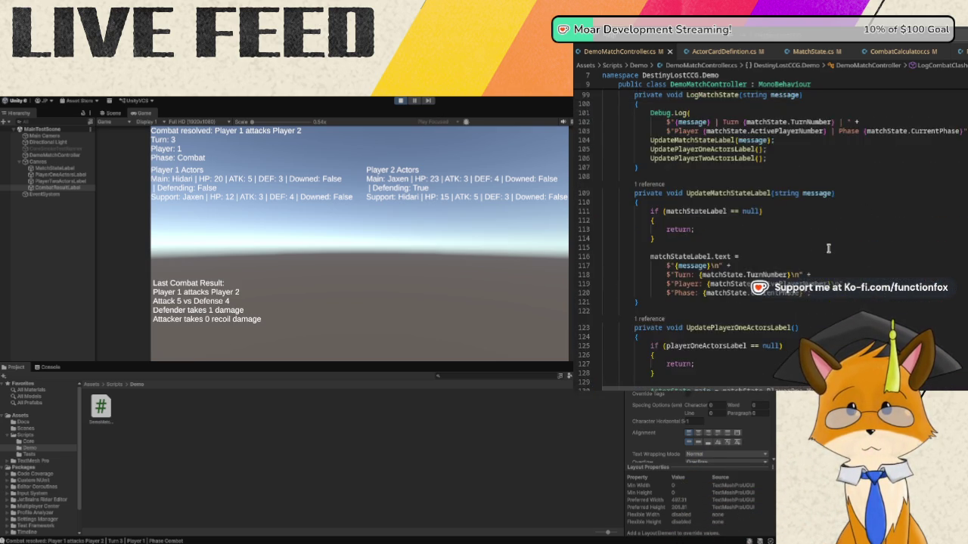
pyautogui.scroll(19, 830, 245)
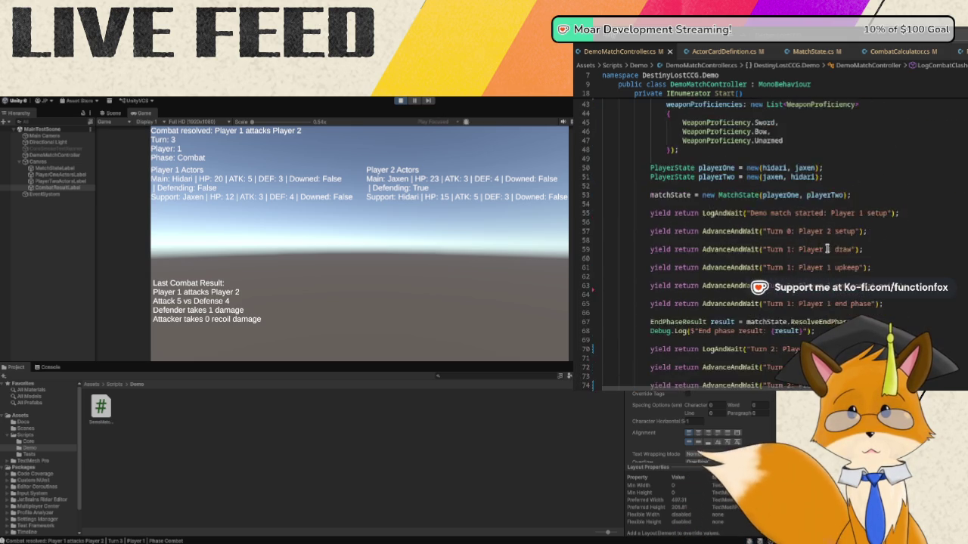
pyautogui.scroll(7, 826, 248)
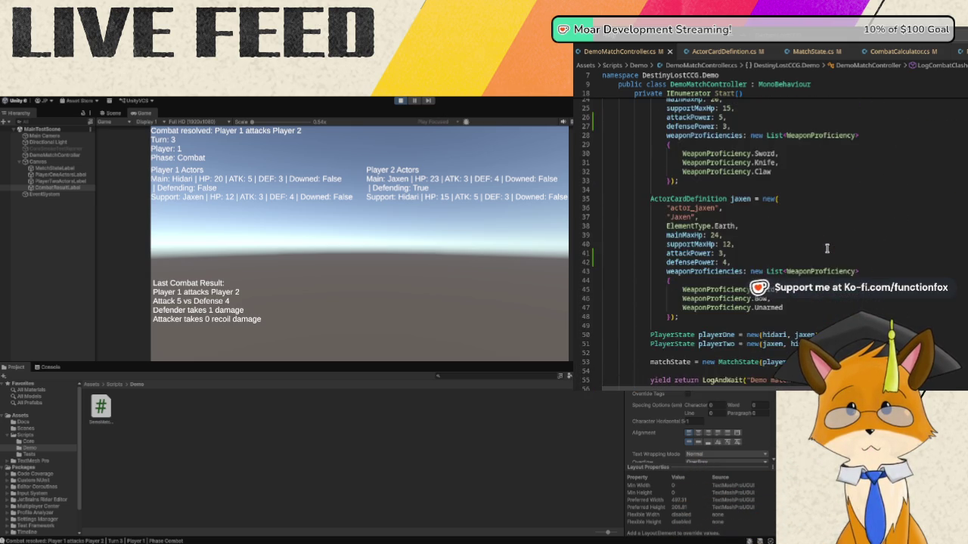
pyautogui.scroll(-3, 827, 248)
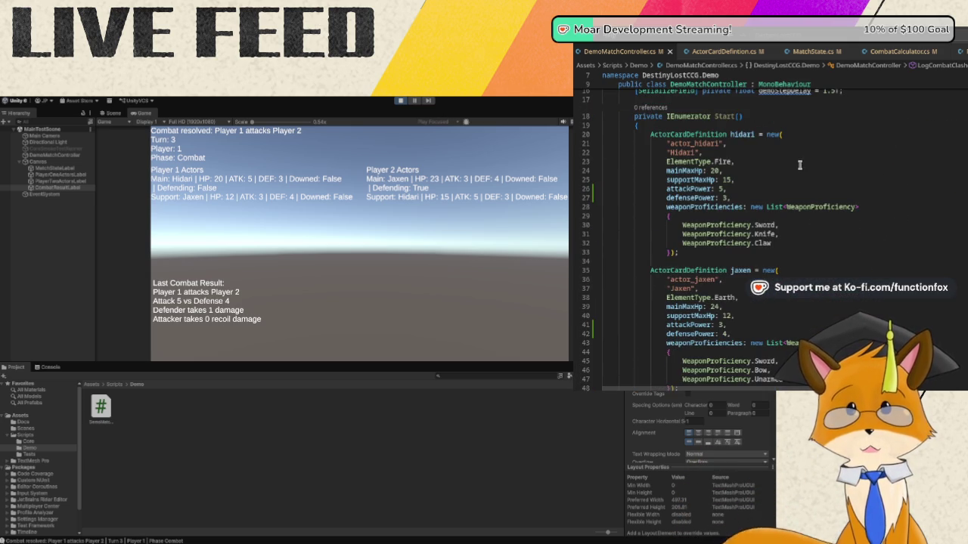
pyautogui.scroll(-9, 799, 164)
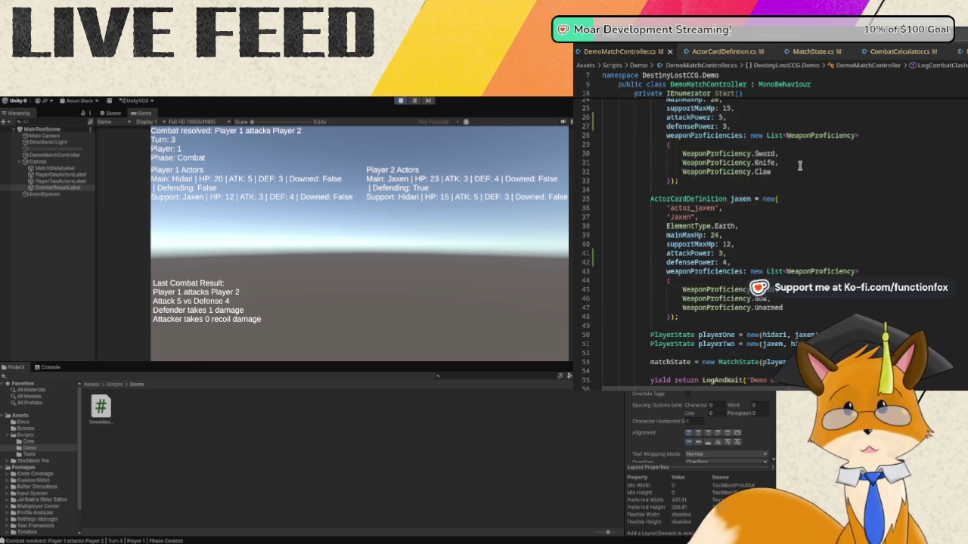
pyautogui.scroll(-1, 799, 168)
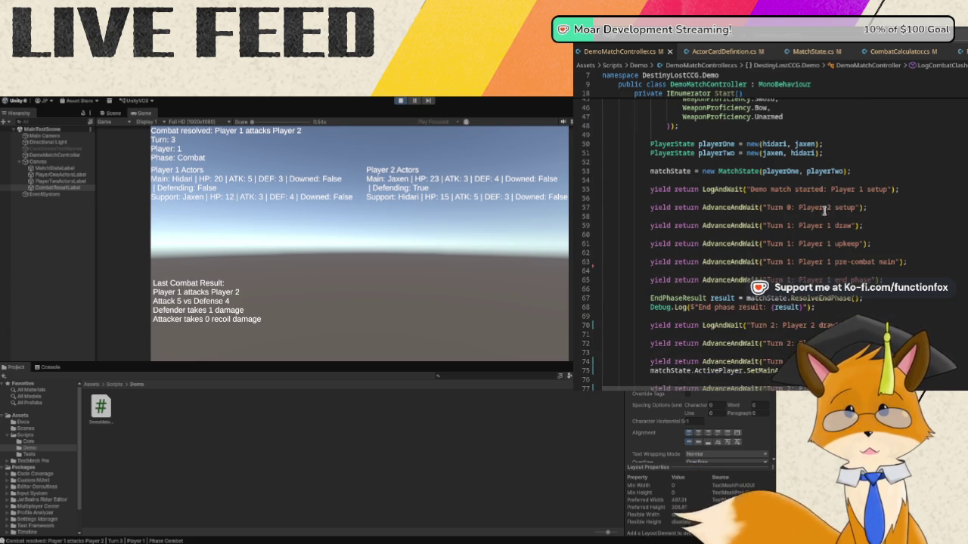
pyautogui.scroll(-3, 821, 225)
pyautogui.scroll(7, 820, 225)
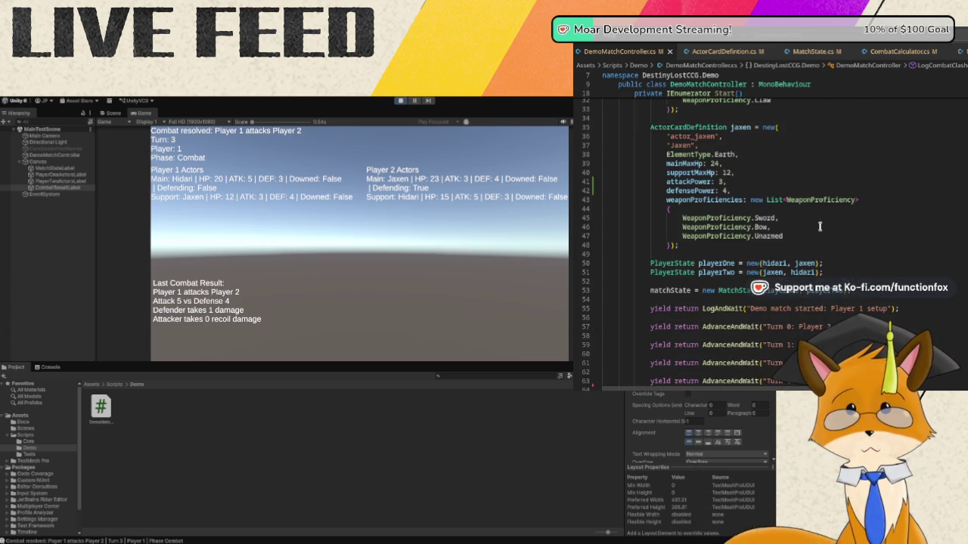
pyautogui.scroll(1, 820, 226)
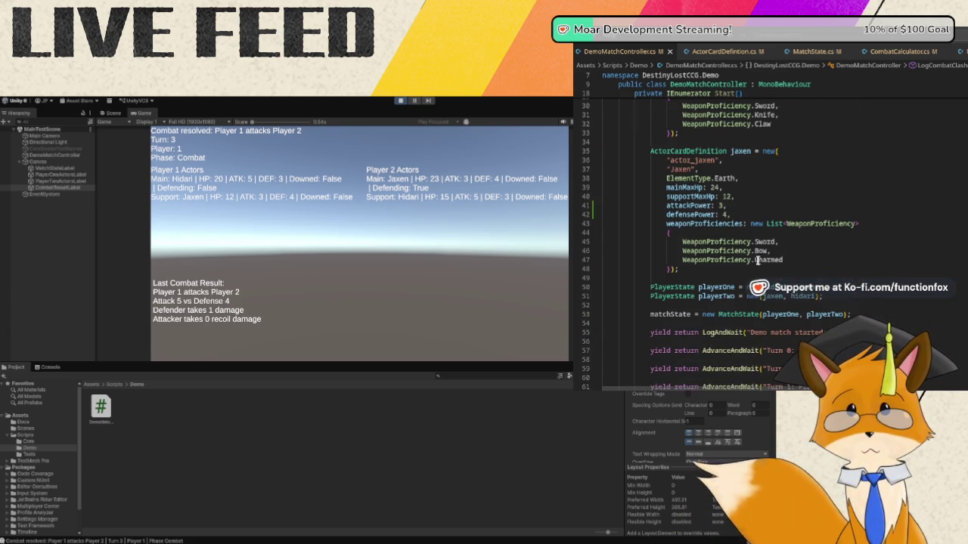
pyautogui.scroll(-1, 909, 261)
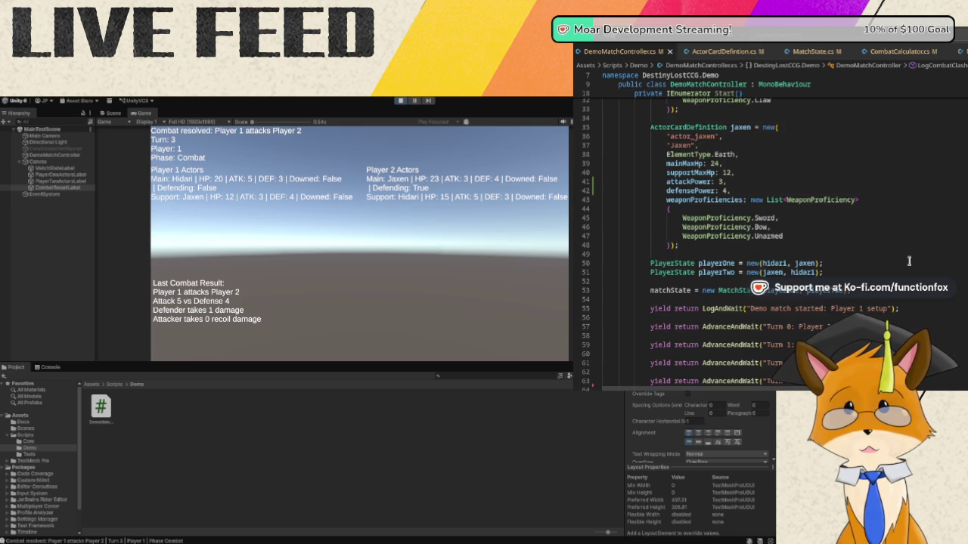
pyautogui.scroll(6, 909, 261)
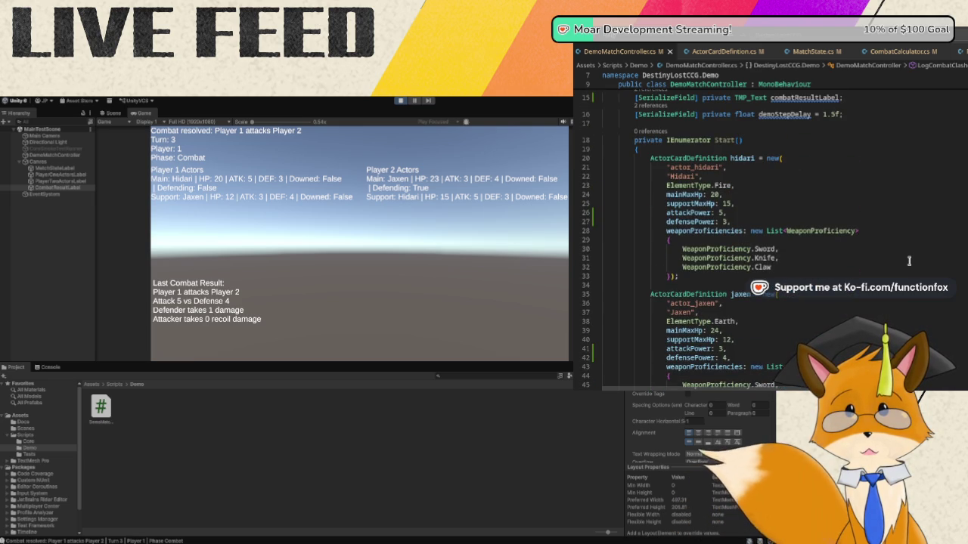
pyautogui.scroll(-20, 908, 261)
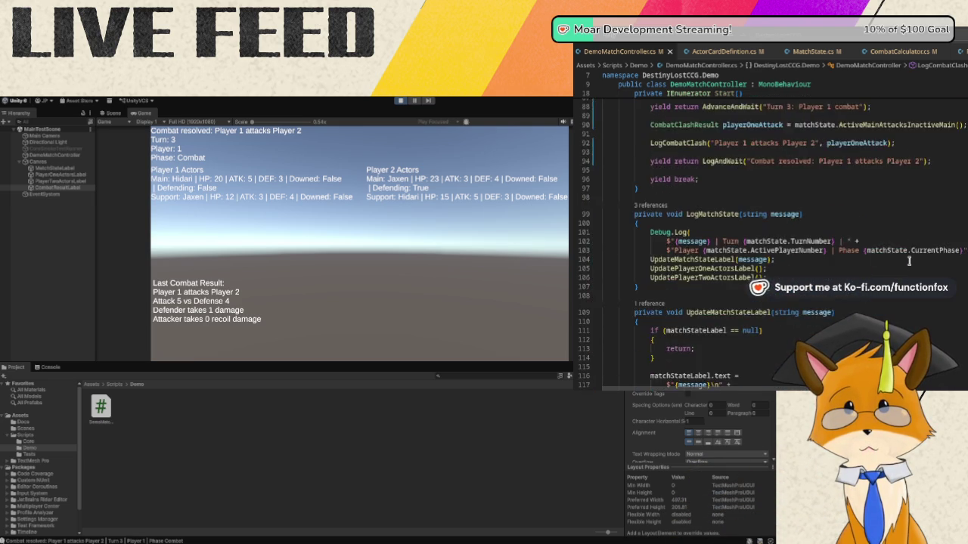
pyautogui.scroll(-10, 909, 261)
pyautogui.scroll(-5, 920, 280)
pyautogui.scroll(2, 919, 280)
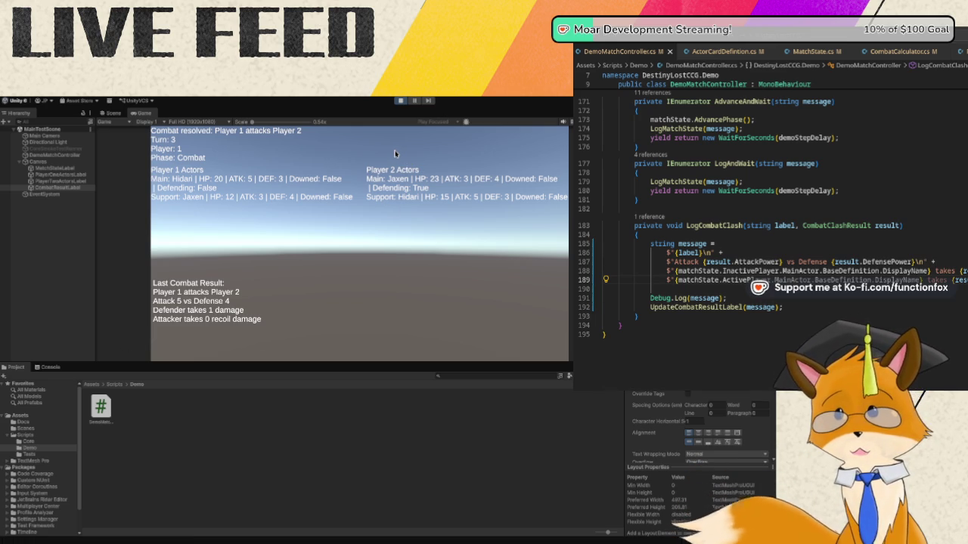
# - Restart the demo match, watch Jaxen take 1 damage and Hidari 0 recoil, then stop
pyautogui.click(399, 103)
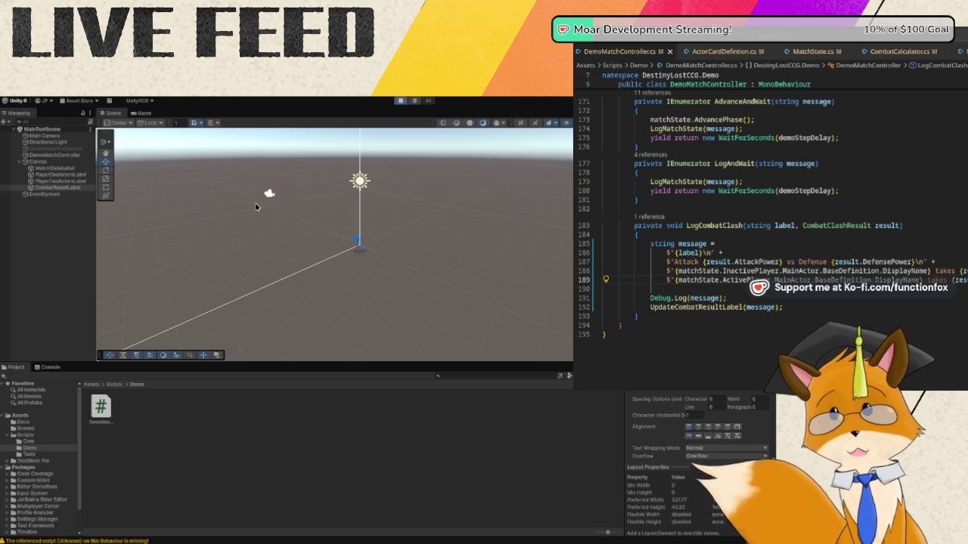
pyautogui.hotkey('ctrl', 'p')
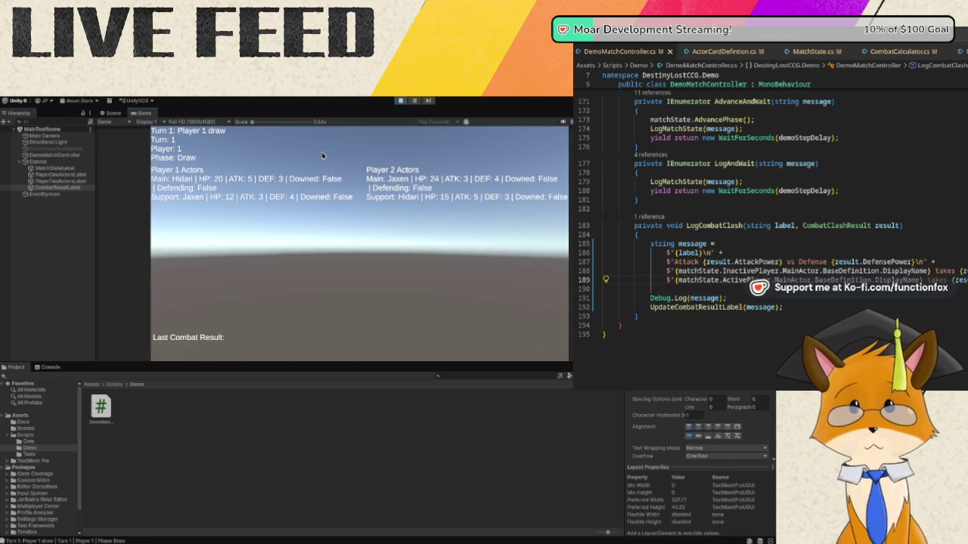
pyautogui.click(400, 101)
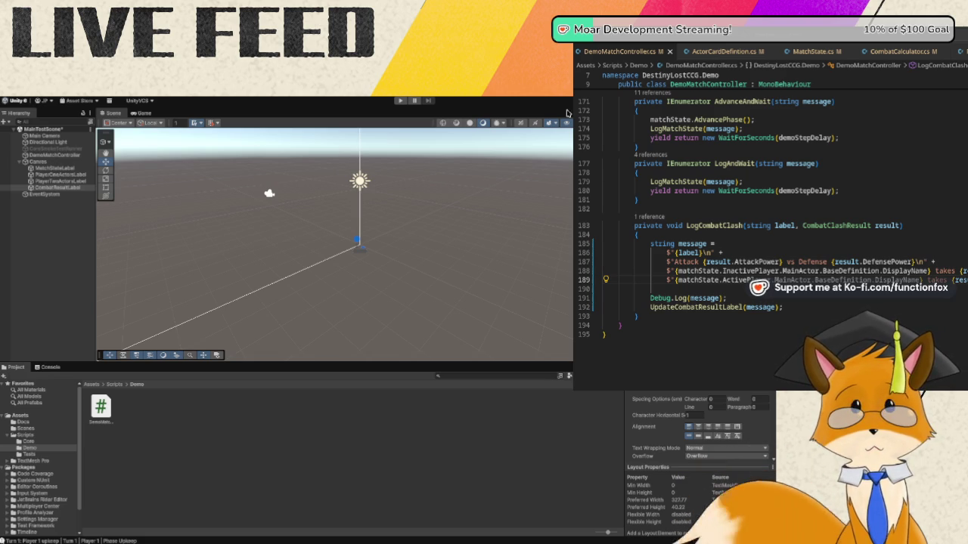
pyautogui.click(400, 101)
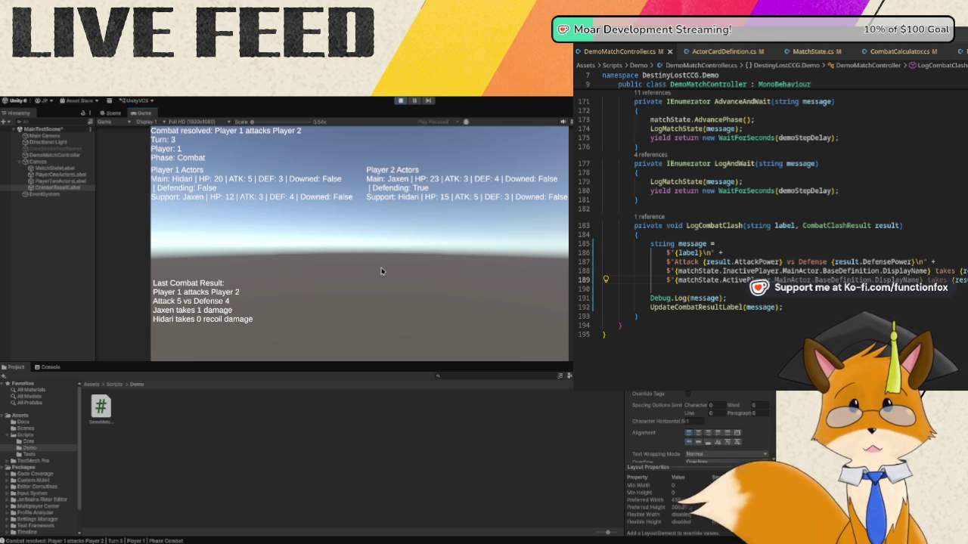
pyautogui.click(401, 101)
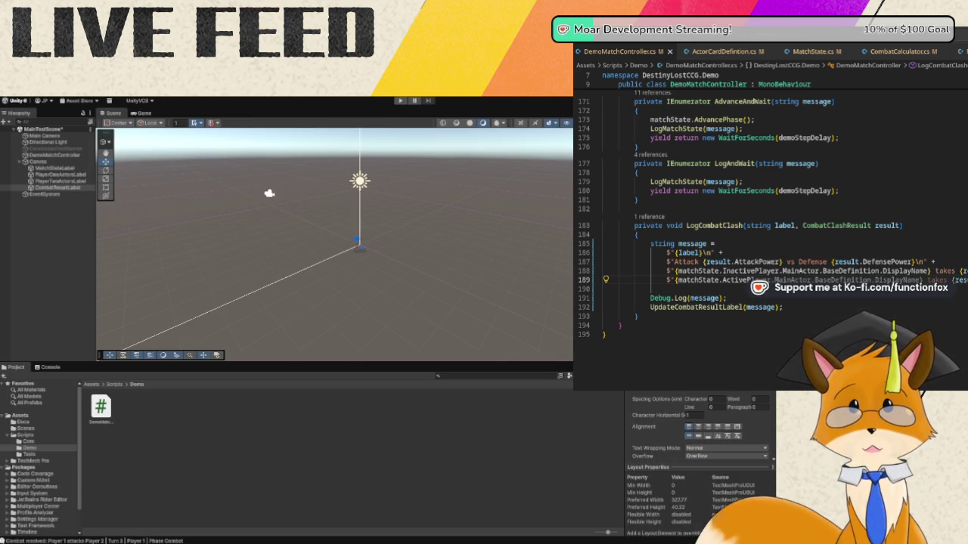
pyautogui.click(792, 281)
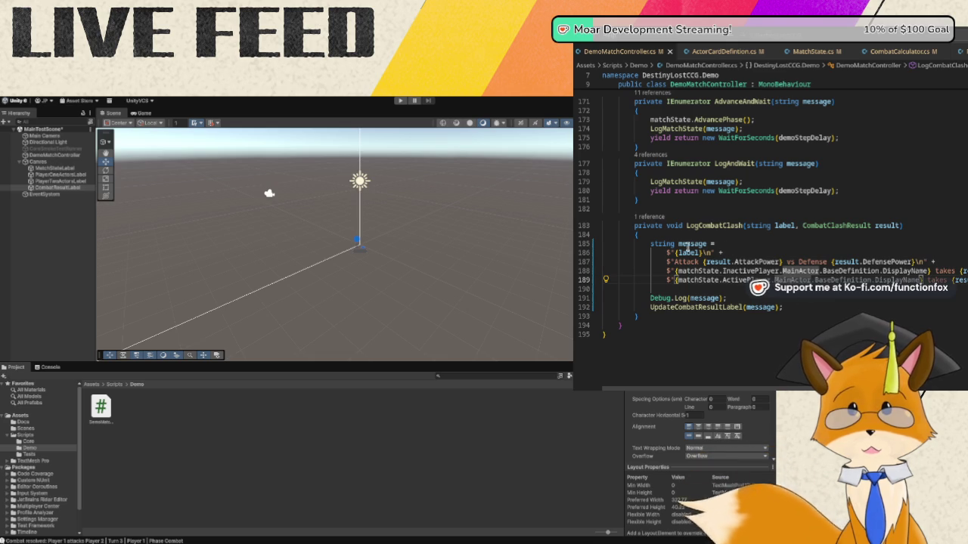
pyautogui.moveTo(722, 252)
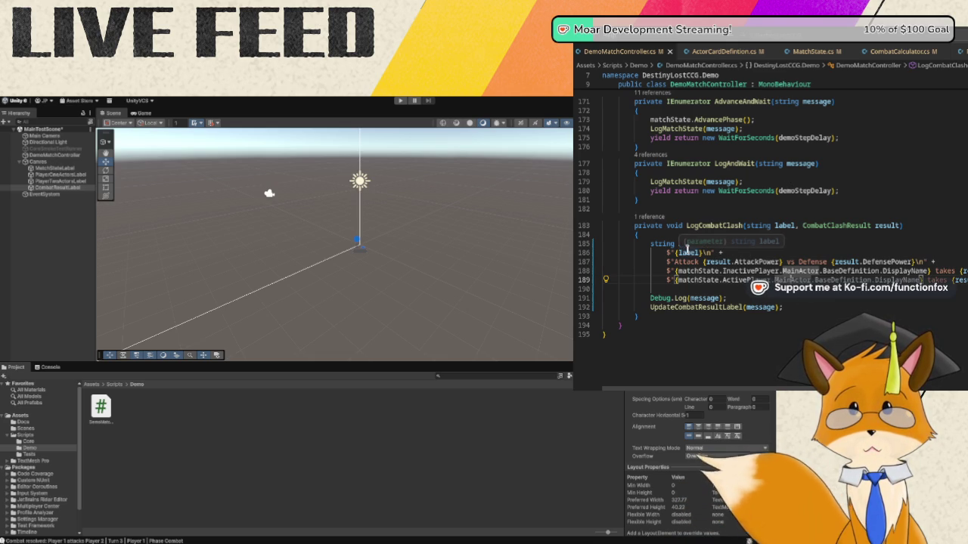
pyautogui.moveTo(684, 251)
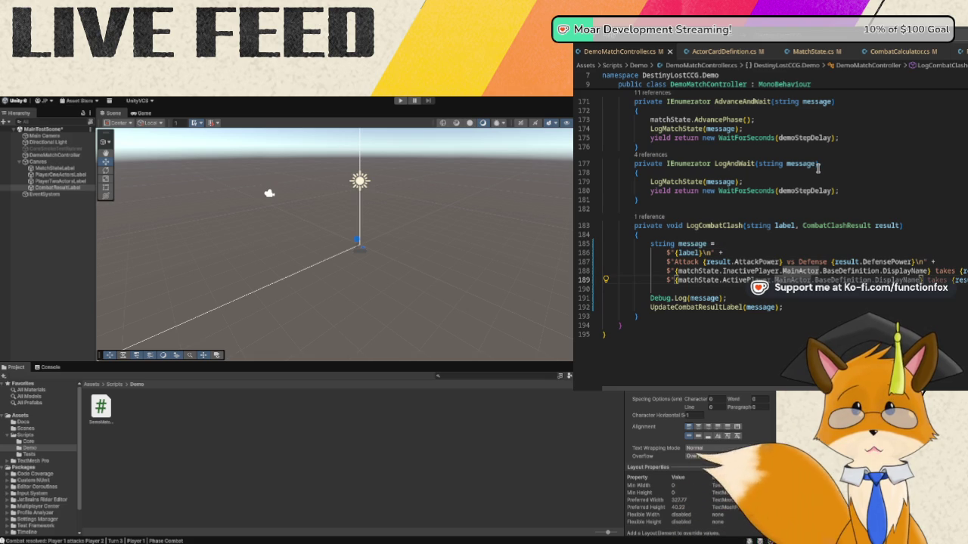
pyautogui.scroll(1, 817, 168)
pyautogui.scroll(3, 800, 196)
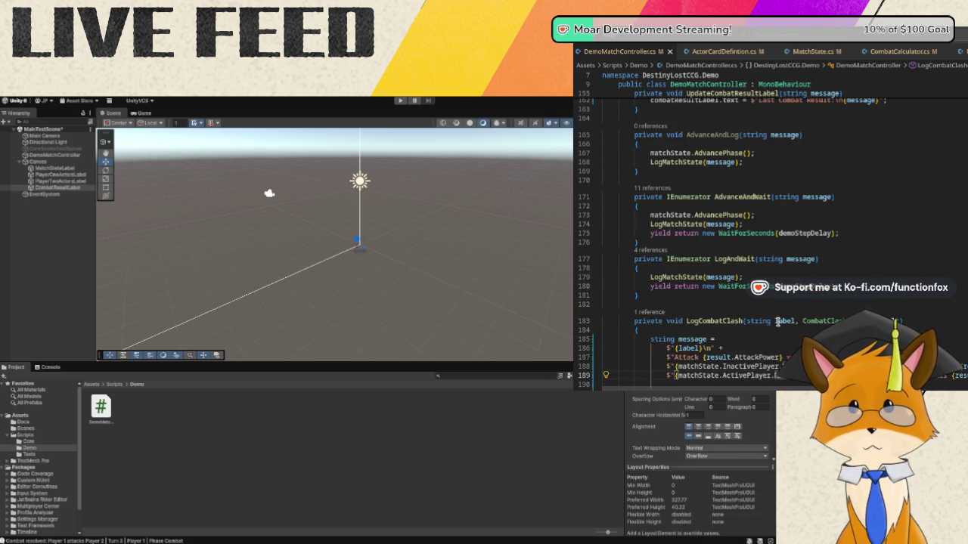
pyautogui.scroll(5, 802, 223)
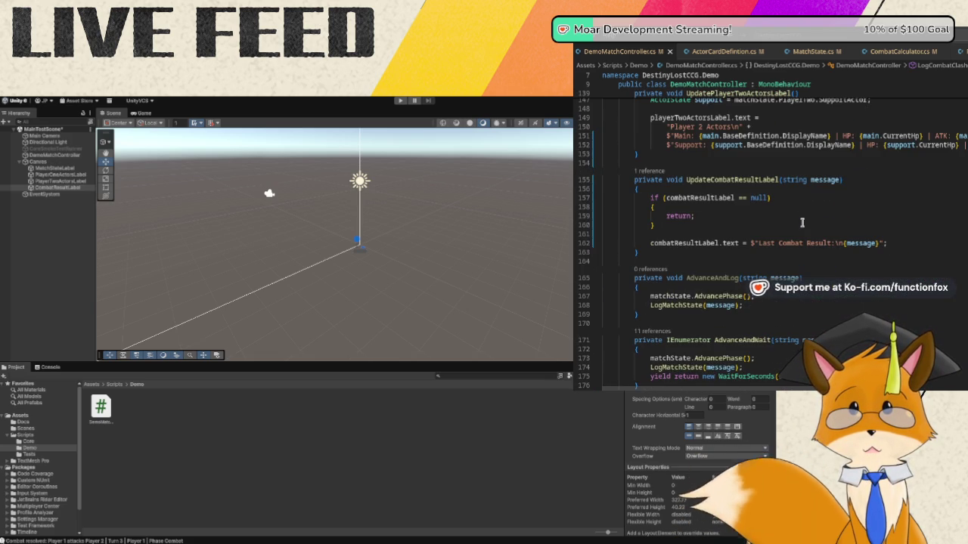
pyautogui.scroll(-6, 802, 222)
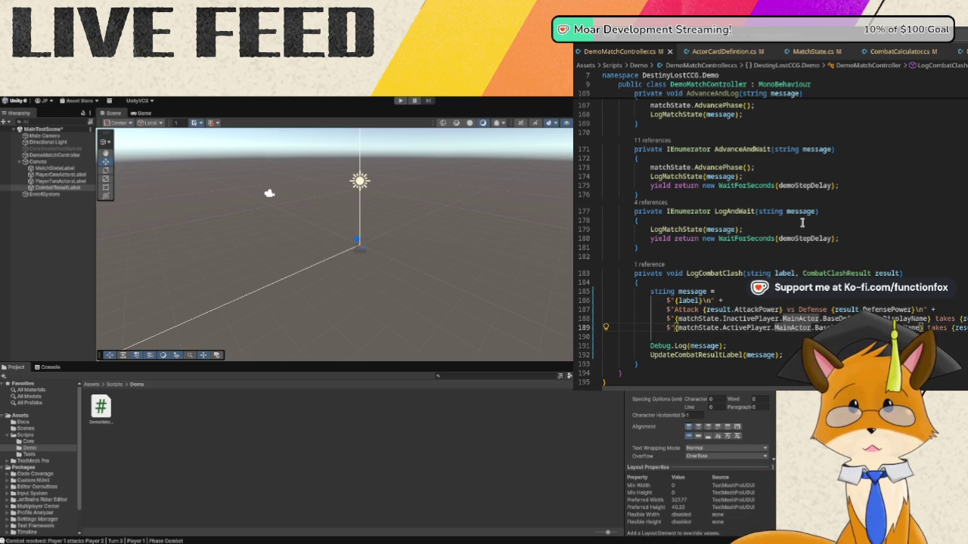
pyautogui.scroll(14, 802, 222)
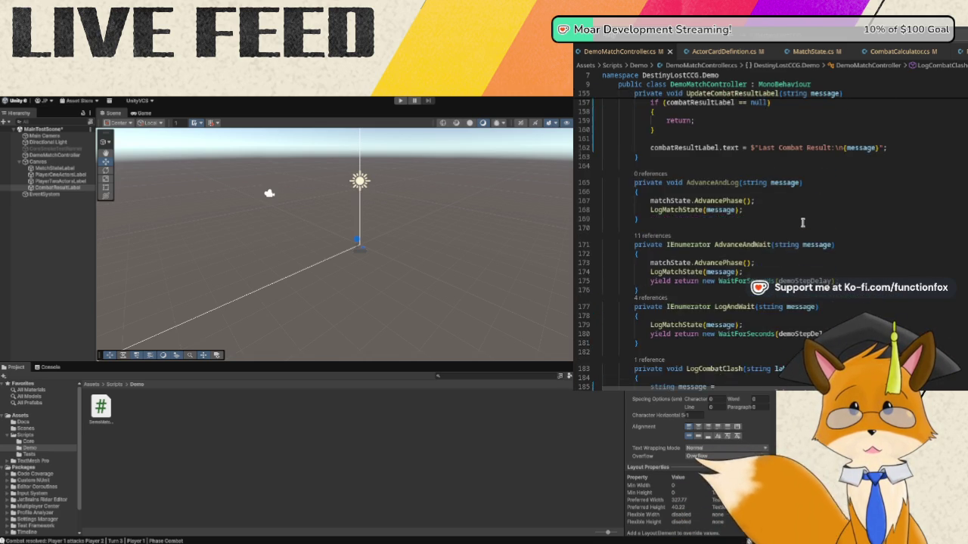
pyautogui.scroll(10, 804, 223)
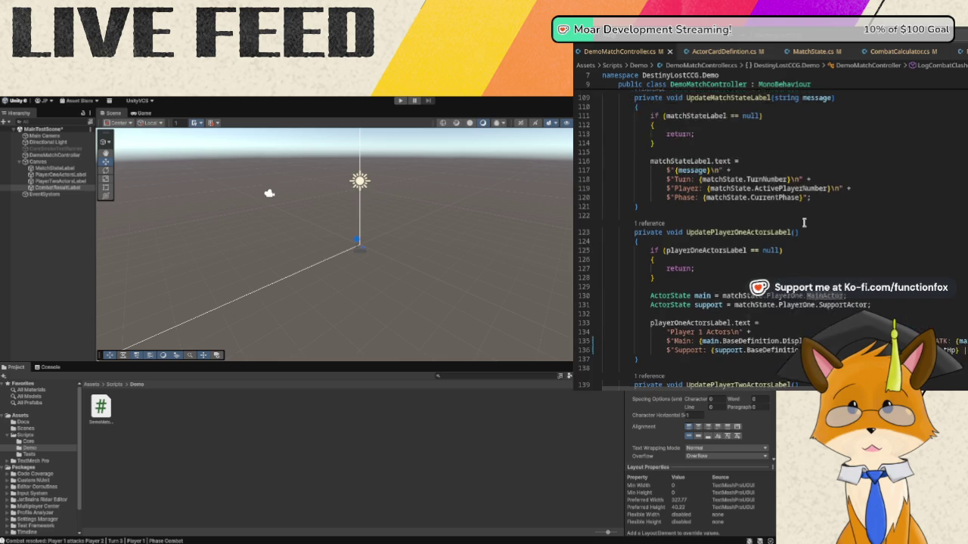
pyautogui.scroll(4, 803, 222)
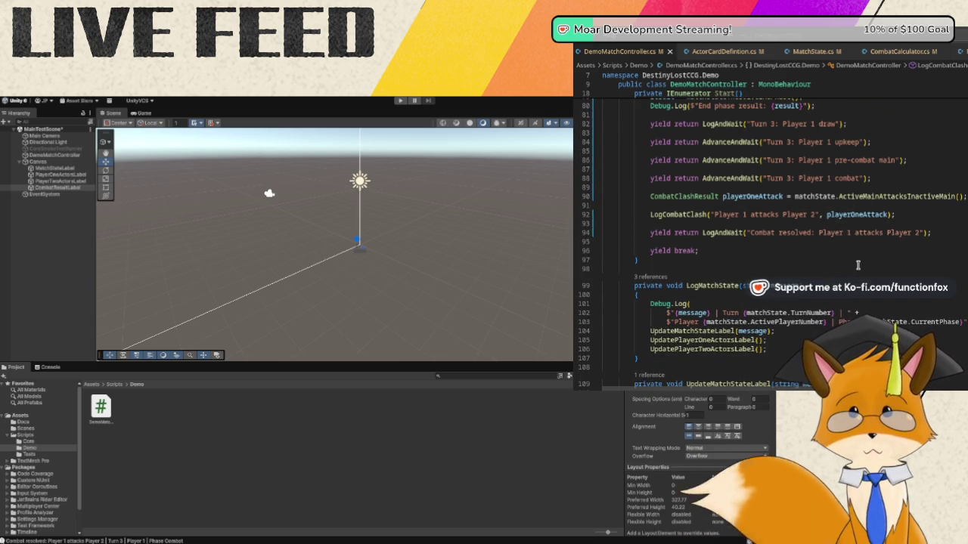
pyautogui.scroll(-15, 858, 265)
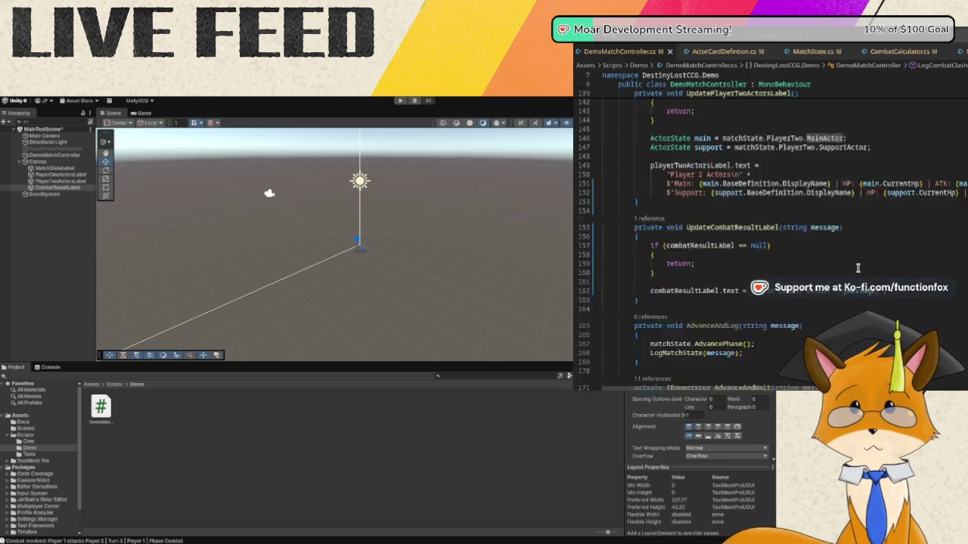
pyautogui.scroll(-8, 857, 268)
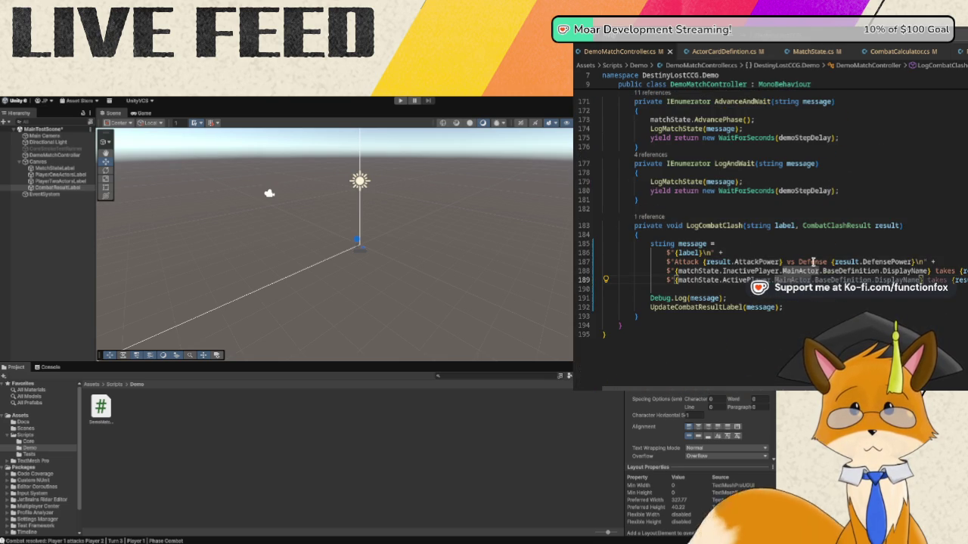
pyautogui.click(762, 251)
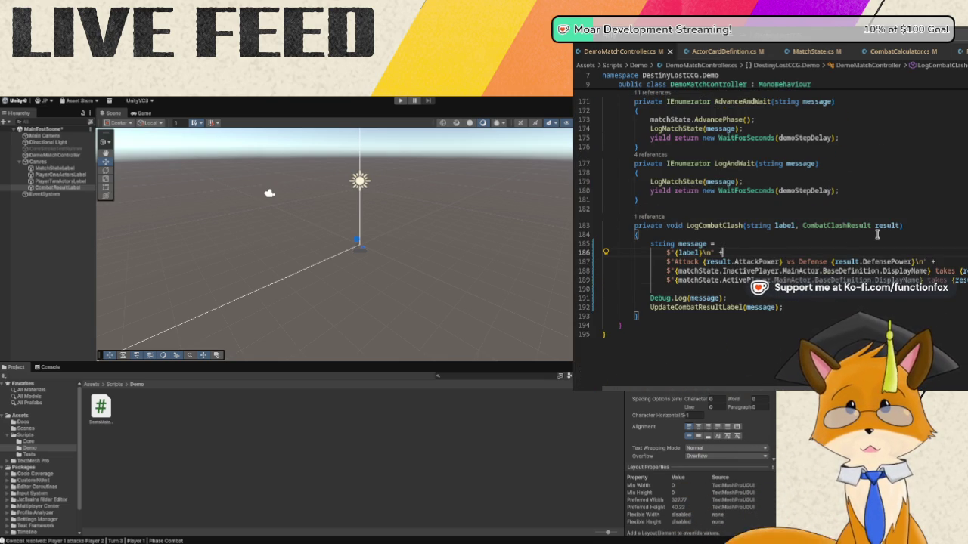
# - Reduce line 187 to an empty string and add a new line after LogCombatClash's opening brace
pyautogui.press('Return')
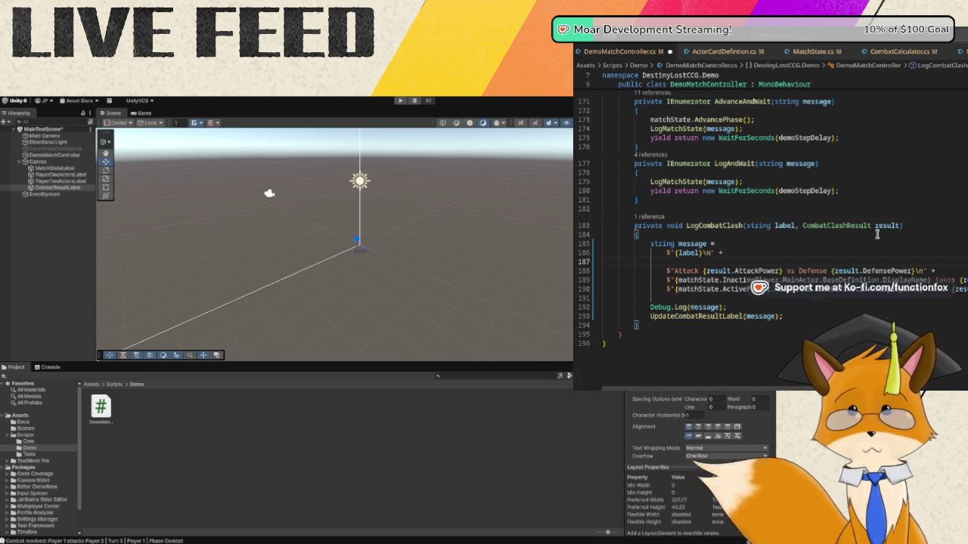
pyautogui.write('$"')
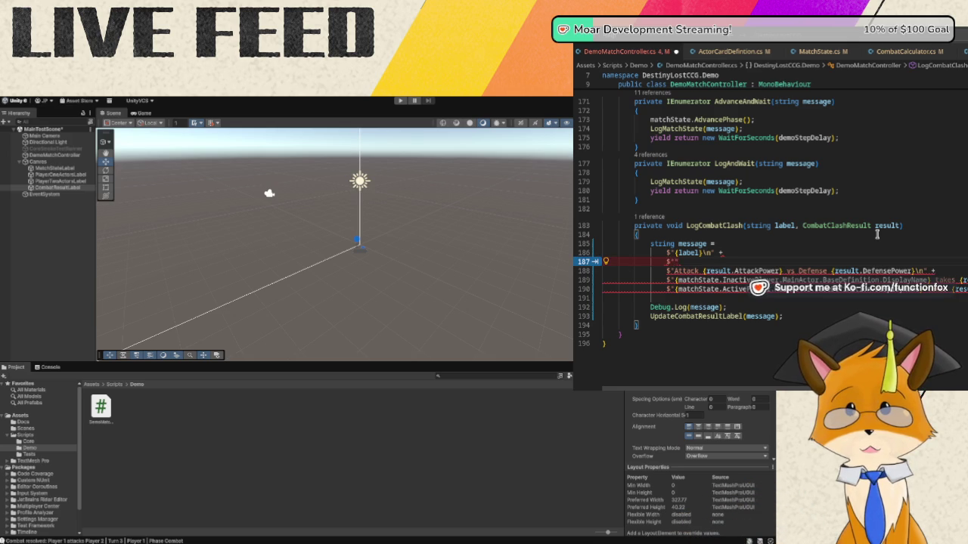
pyautogui.write('{')
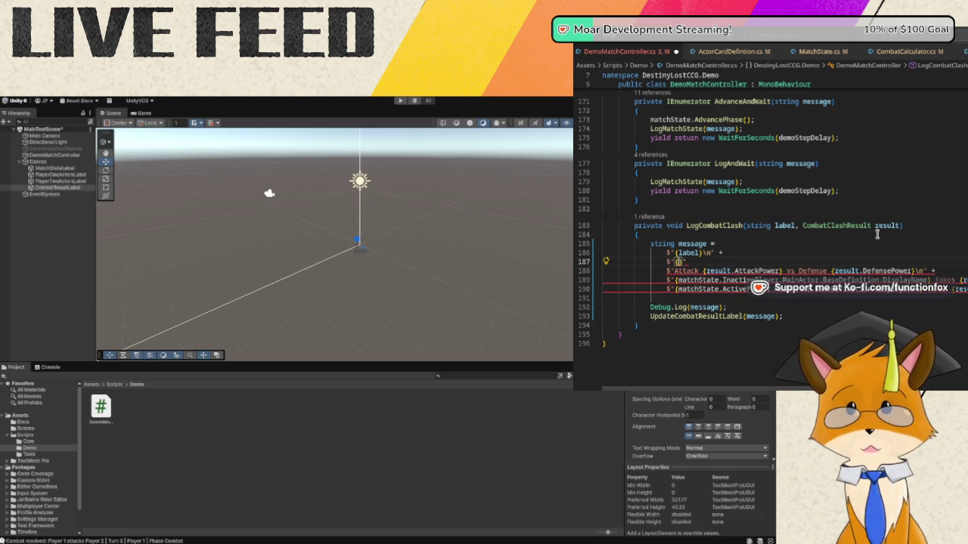
pyautogui.write('matchState.Act')
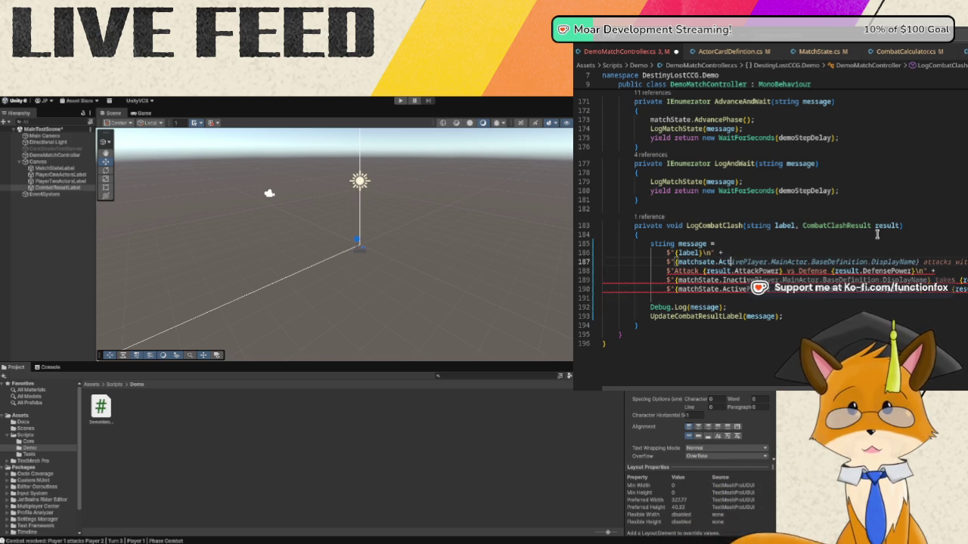
pyautogui.write('pla')
pyautogui.press('Tab')
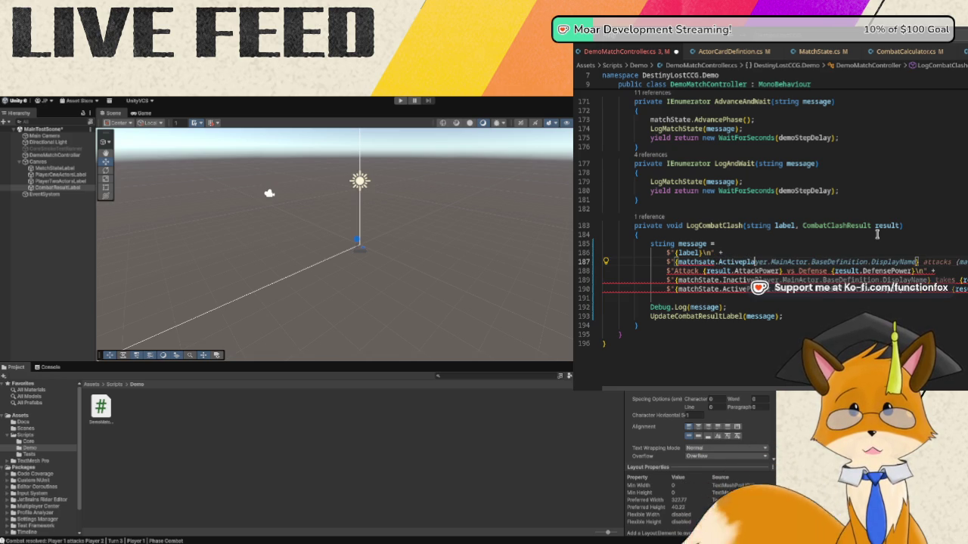
pyautogui.press('Tab')
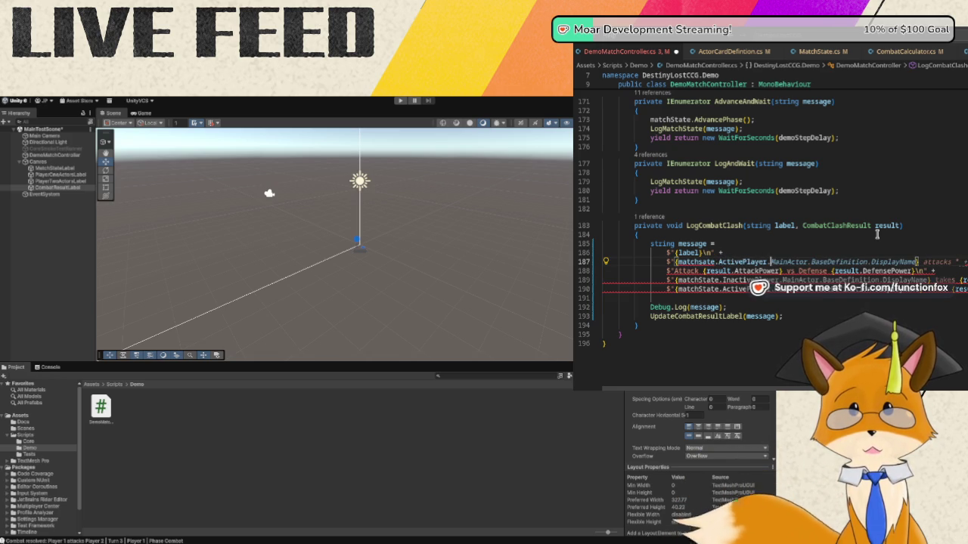
pyautogui.write('Main')
pyautogui.write('Act')
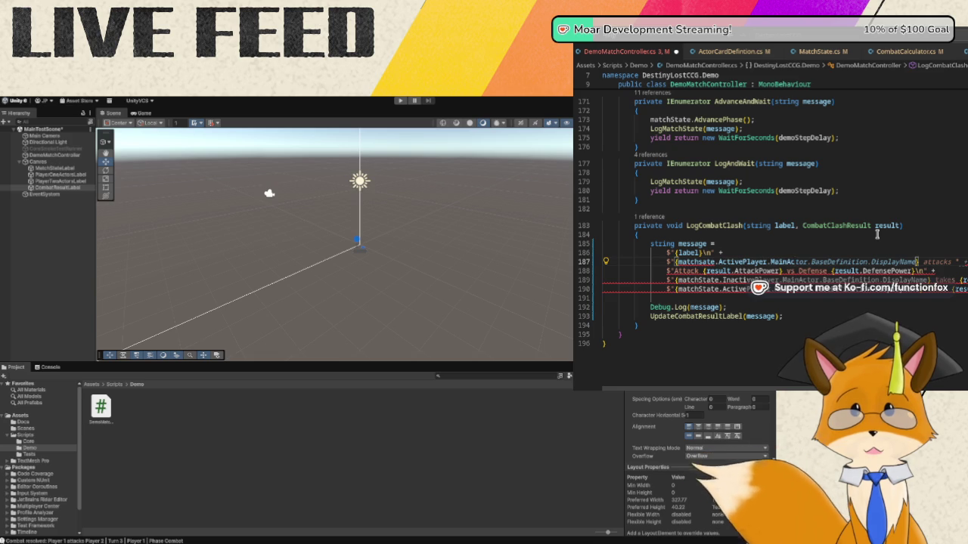
pyautogui.press('Left')
pyautogui.press('Left')
pyautogui.press('Left')
pyautogui.press('Left')
pyautogui.press('Left')
pyautogui.hotkey('shift', 'End')
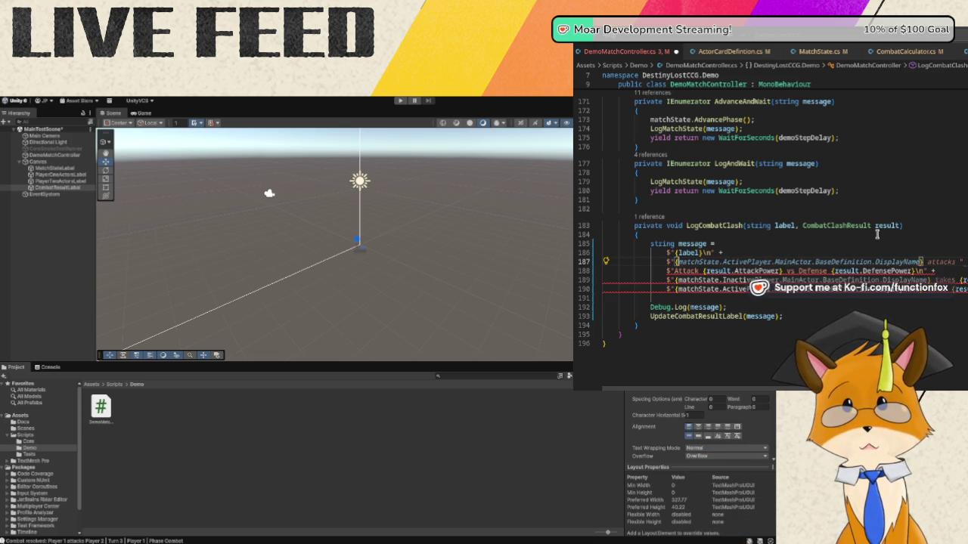
pyautogui.press('Delete')
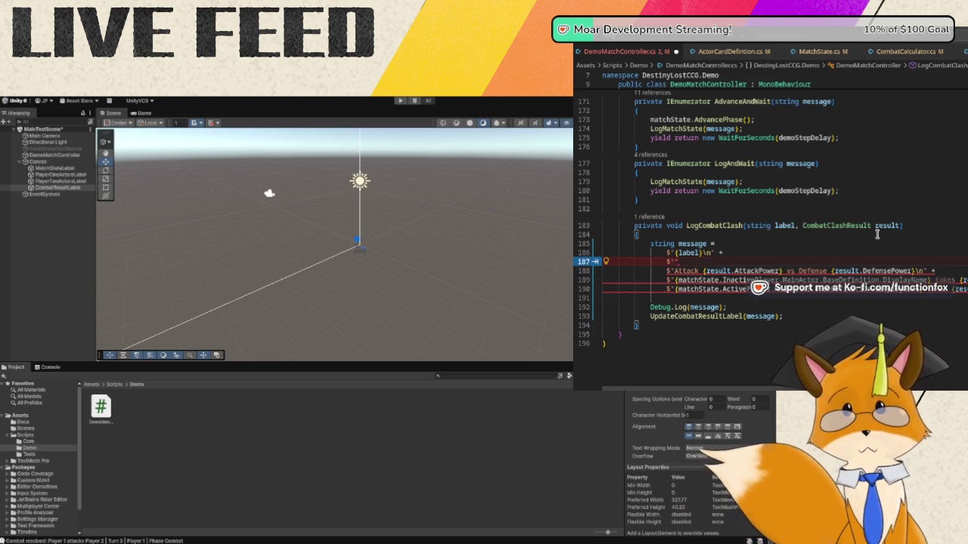
pyautogui.write('" +')
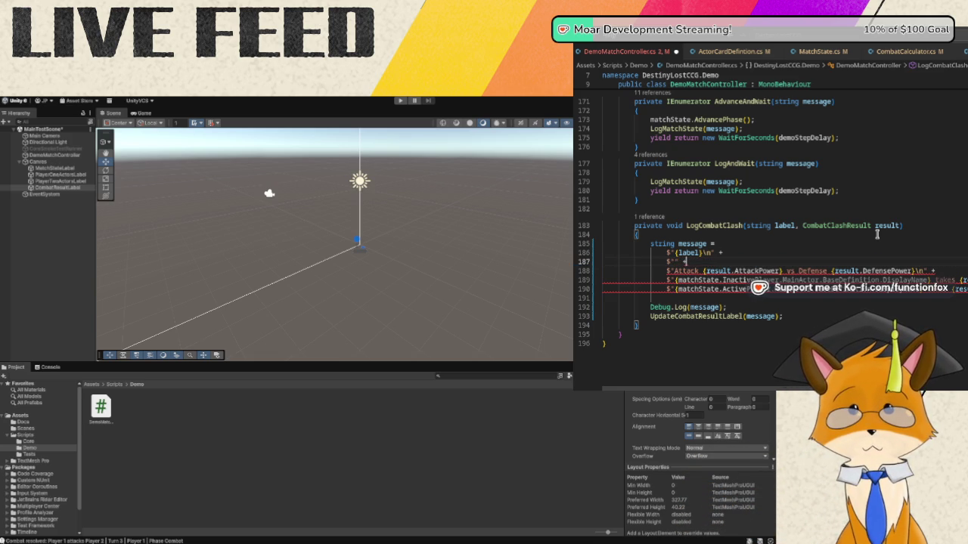
pyautogui.click(692, 234)
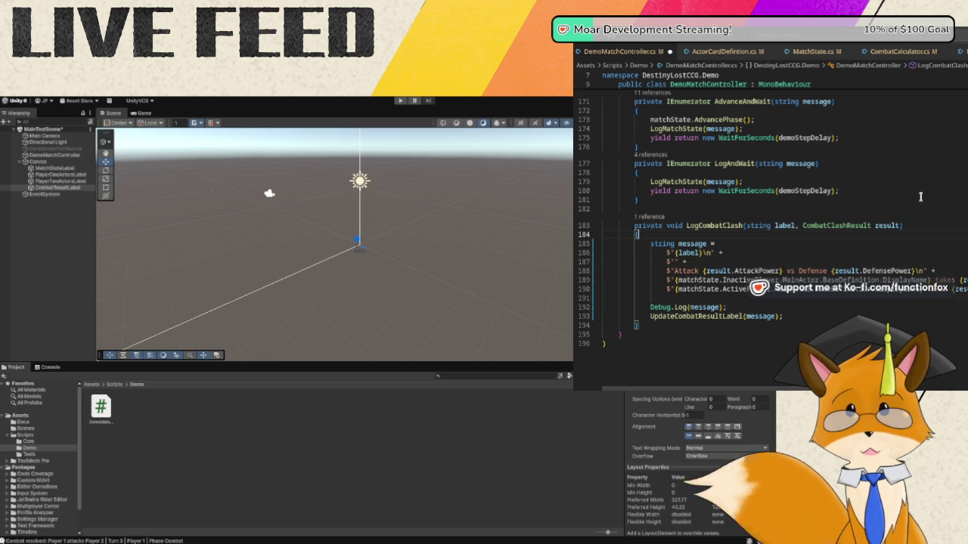
pyautogui.press('Return')
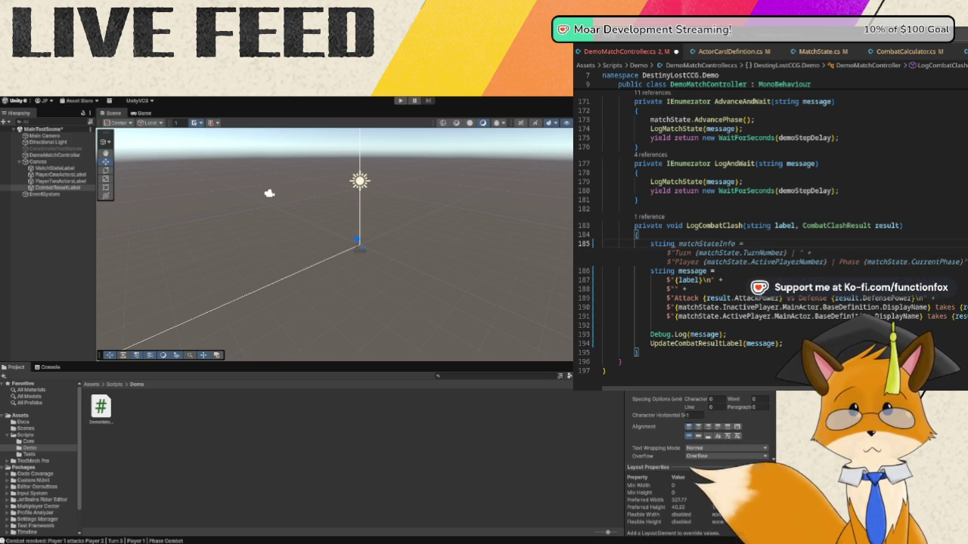
# - Declare attackerName and defenderName variables at the top of LogCombatClash
pyautogui.write('a')
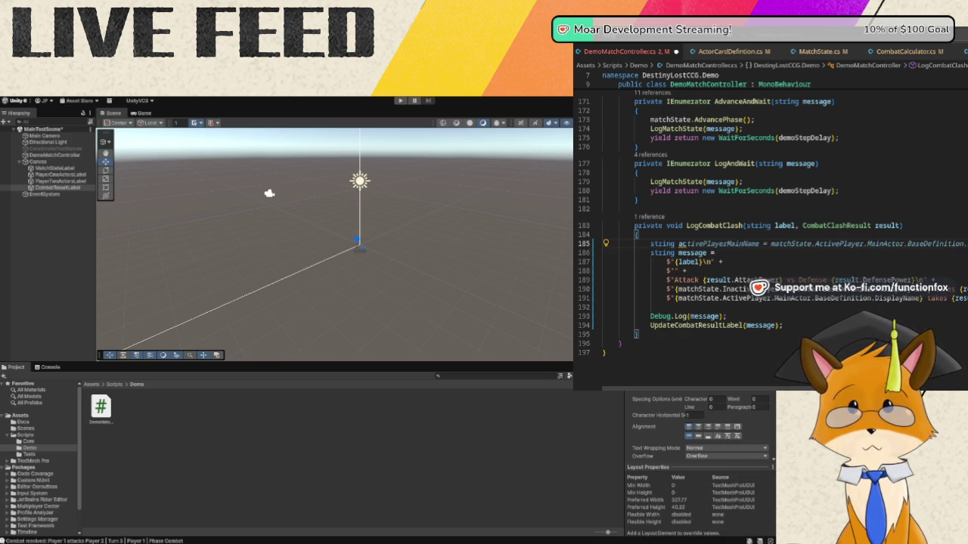
pyautogui.press('BackSpace')
pyautogui.write('ttackerName =')
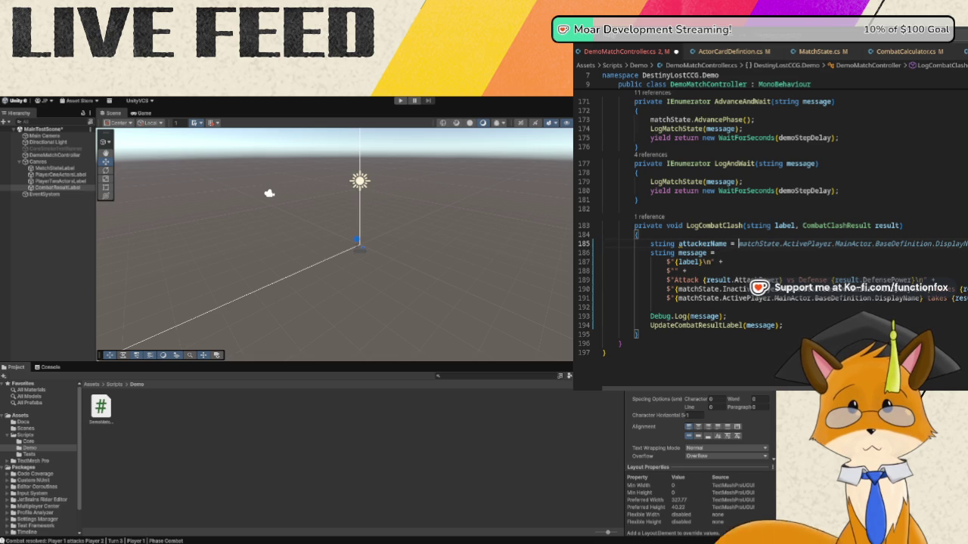
pyautogui.press('Tab')
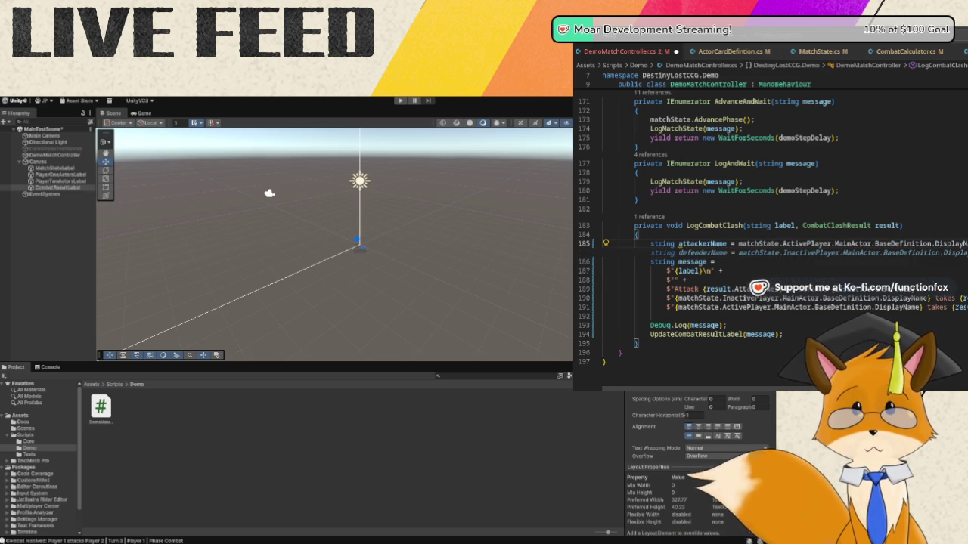
pyautogui.press('Tab')
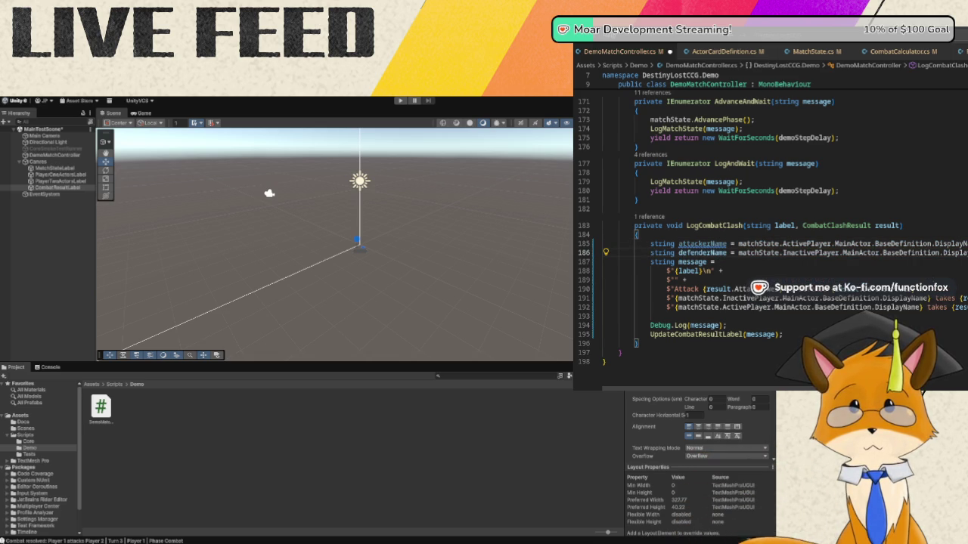
pyautogui.press('Return')
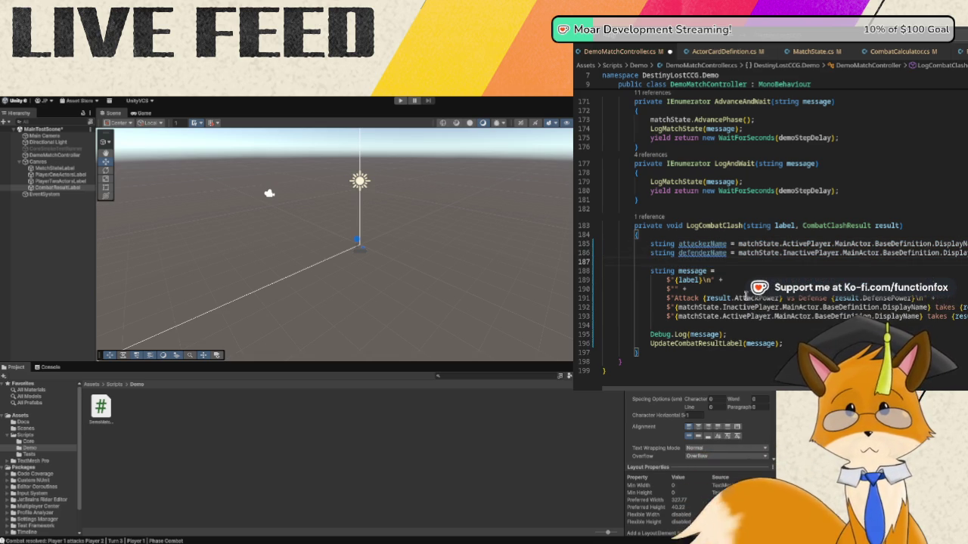
# - Add an 'attackerName vs defenderName' message line and use both variables on the damage lines
pyautogui.click(672, 289)
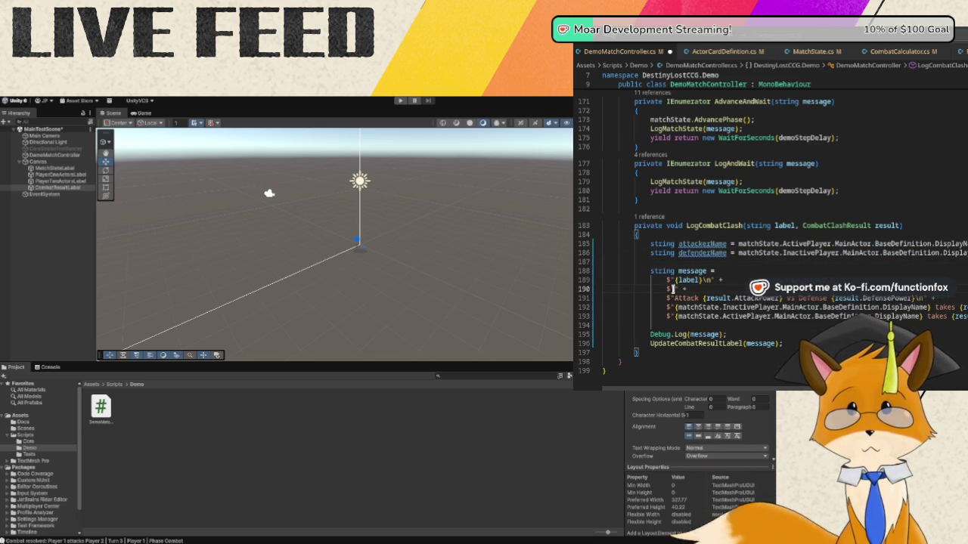
pyautogui.write('{attackerName')
pyautogui.press('Tab')
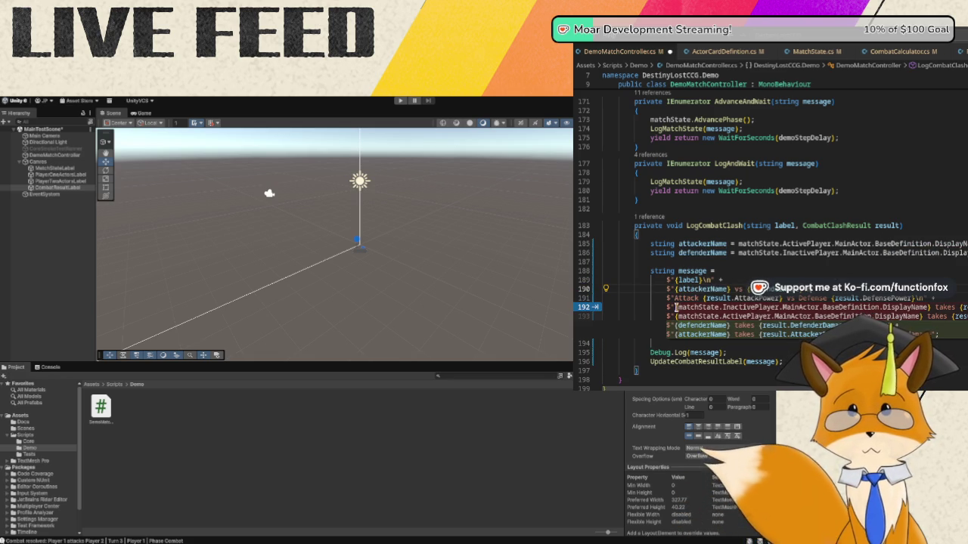
pyautogui.press('Tab')
pyautogui.click(850, 267)
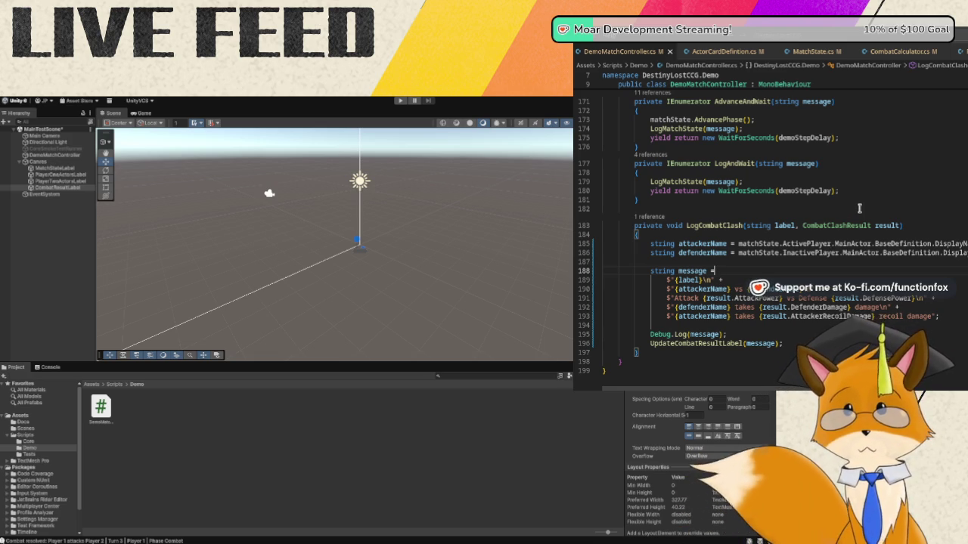
# - Check where the result parameter is used in LogCombatClash
pyautogui.click(887, 225)
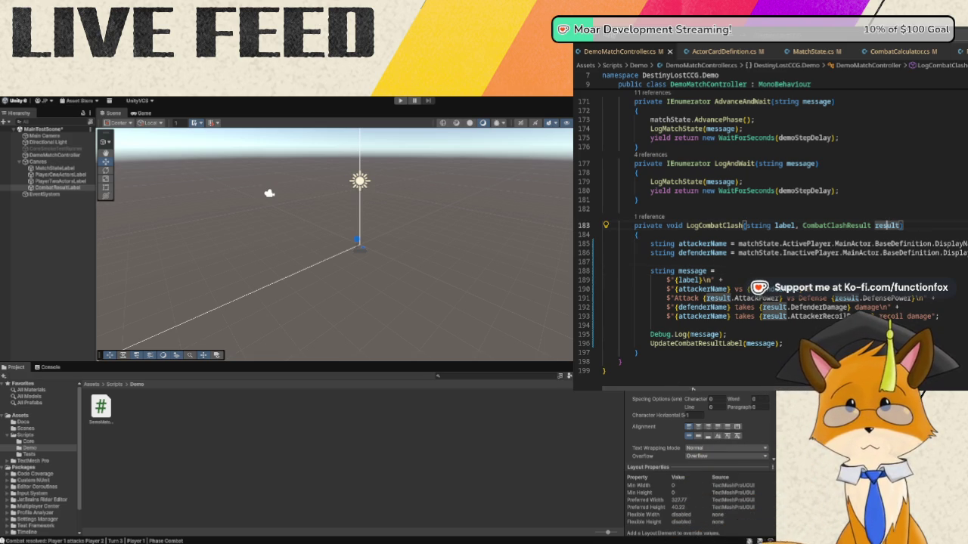
pyautogui.press('Escape')
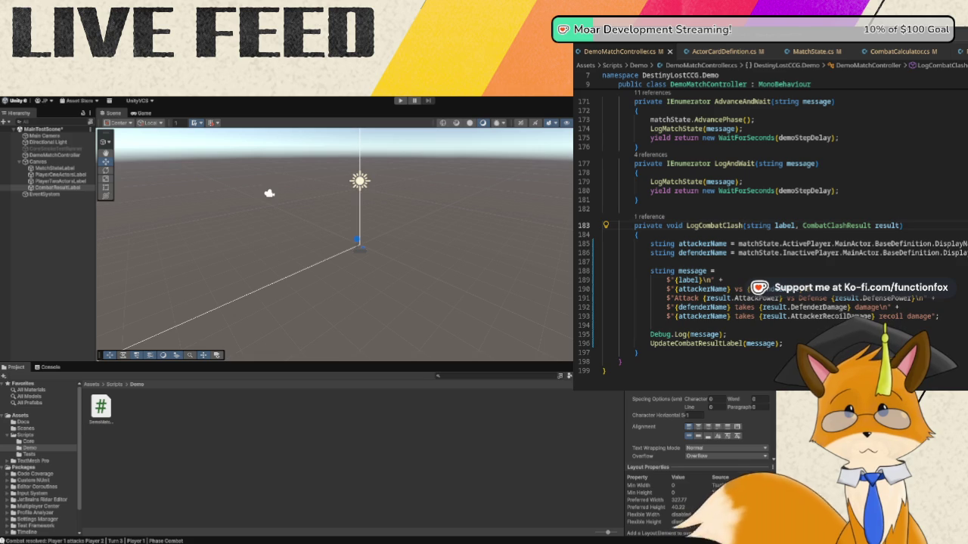
pyautogui.click(899, 225)
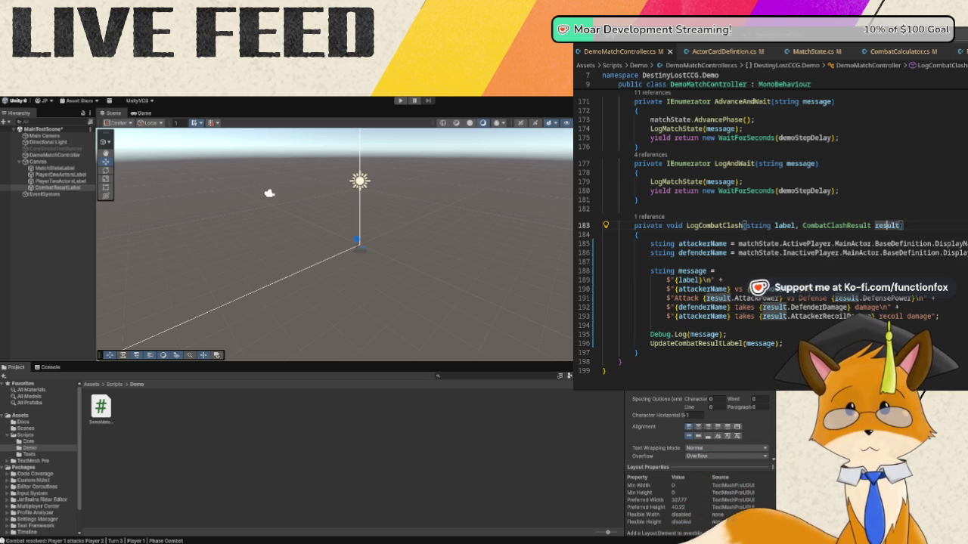
pyautogui.hotkey('alt', 'Tab')
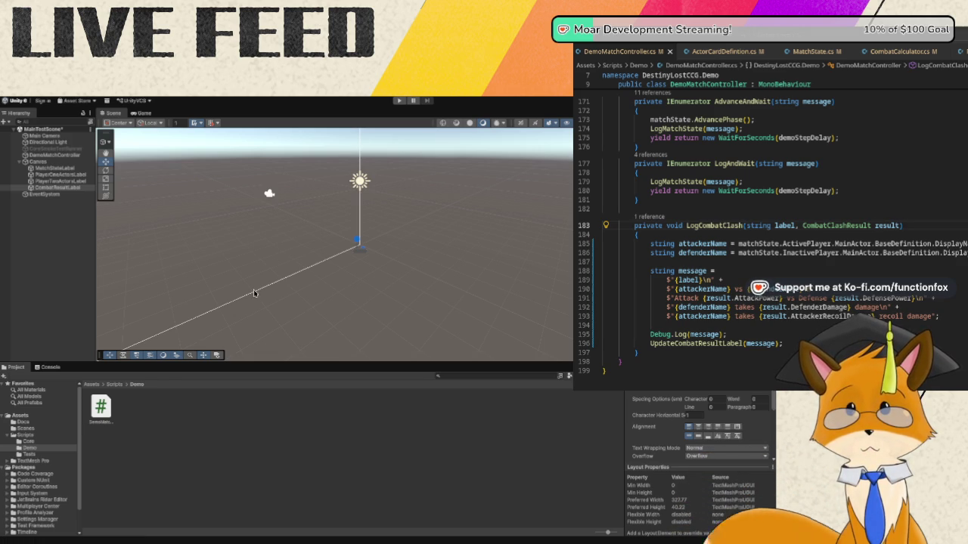
# - Run the demo match, watch the turn 3 combat result log, then stop play mode
pyautogui.click(400, 102)
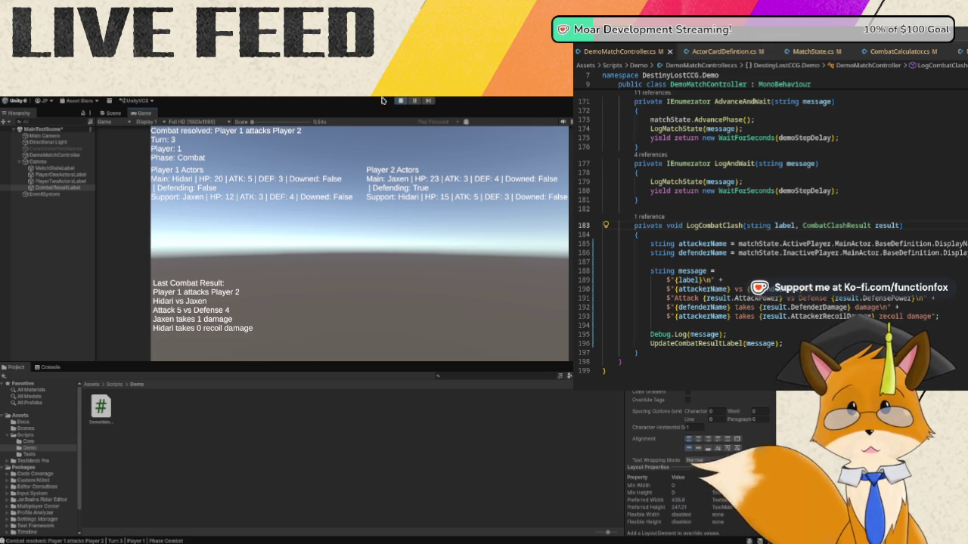
pyautogui.click(401, 101)
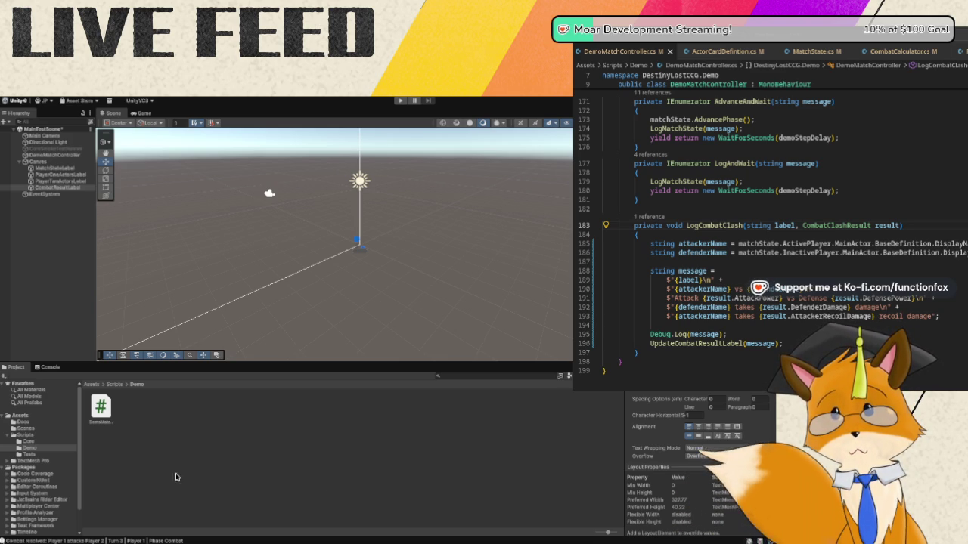
# - Place the caret on the result parameter in the ActionUsageState.cs code
pyautogui.click(887, 225)
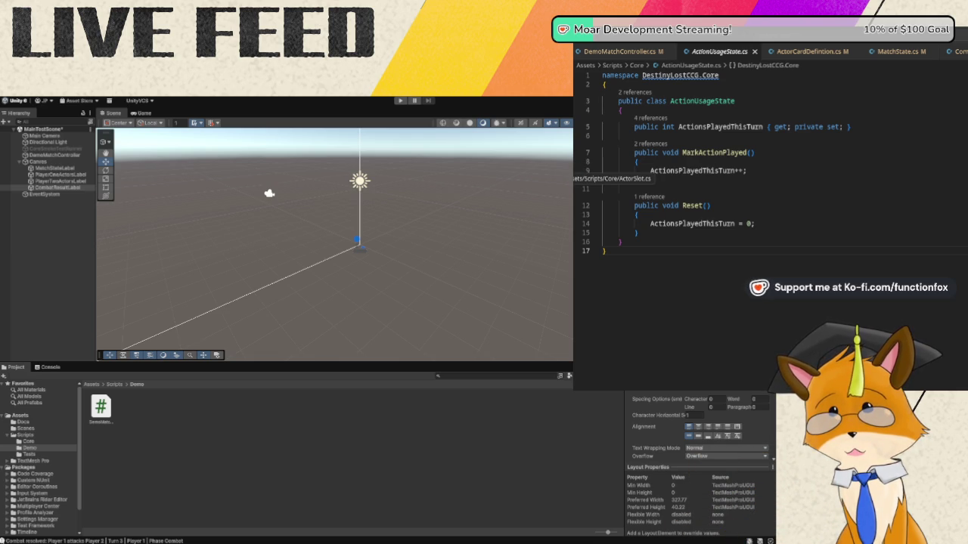
# - Read through ActorState.cs's HP properties and TakeDamage, Heal, Revive methods, then switch to PlayerState.cs
pyautogui.click(574, 179)
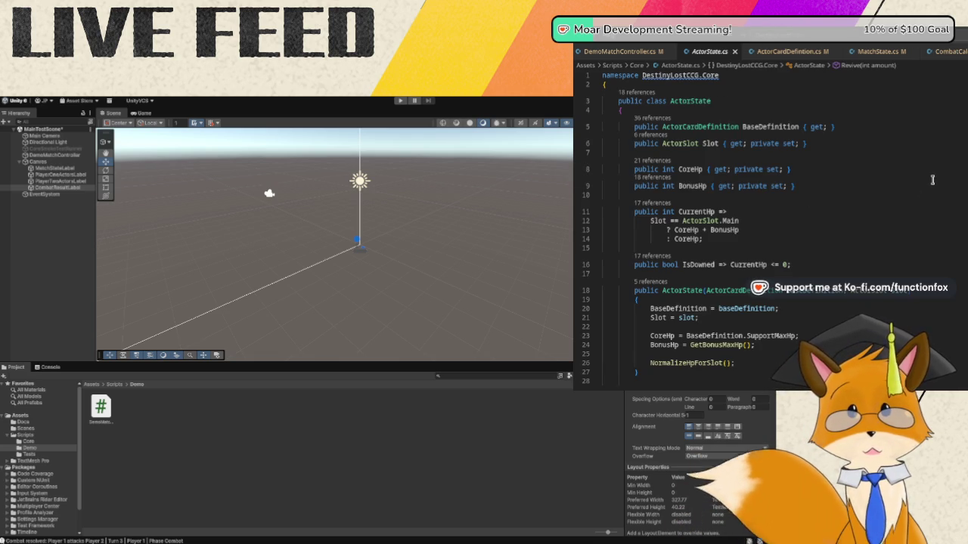
pyautogui.scroll(-3, 933, 180)
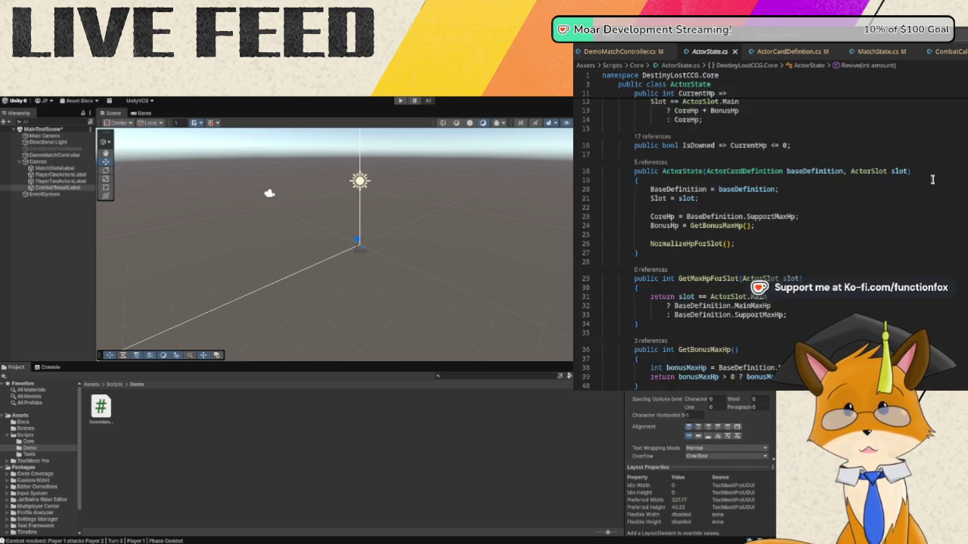
pyautogui.scroll(-2, 933, 179)
pyautogui.scroll(5, 932, 179)
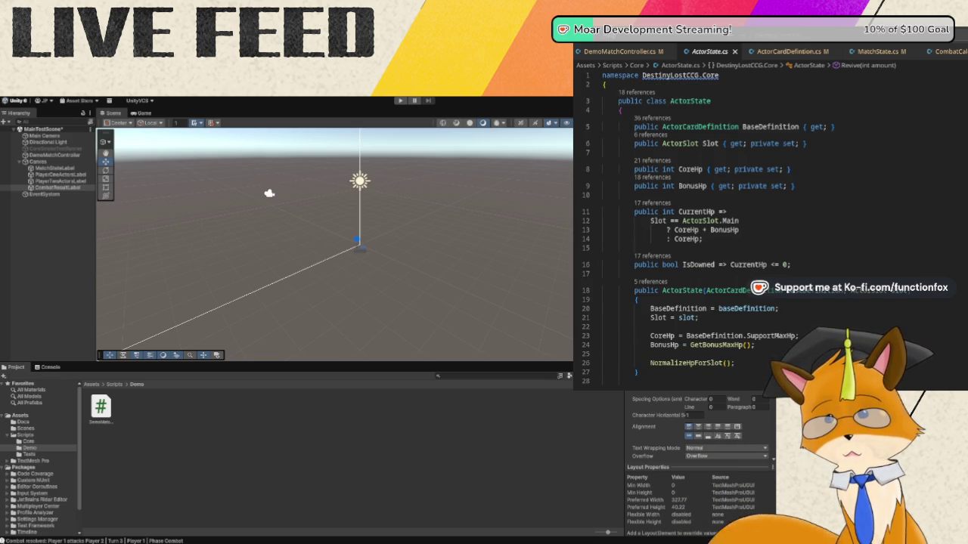
pyautogui.scroll(-5, 852, 252)
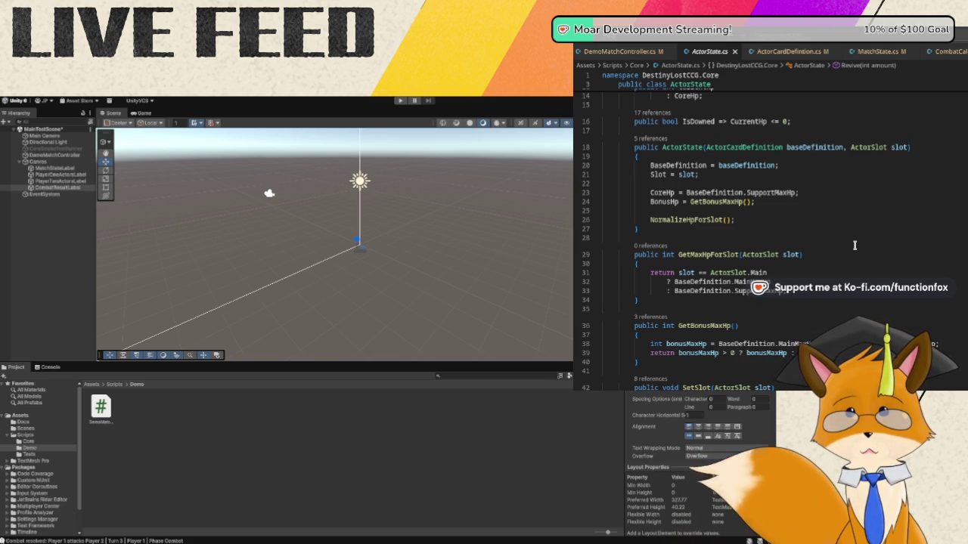
pyautogui.scroll(-9, 854, 245)
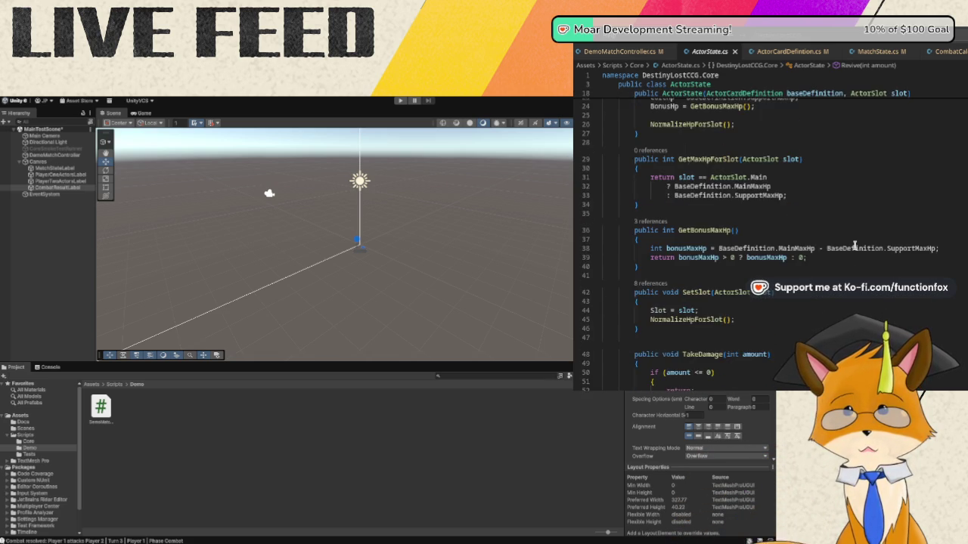
pyautogui.scroll(-8, 854, 245)
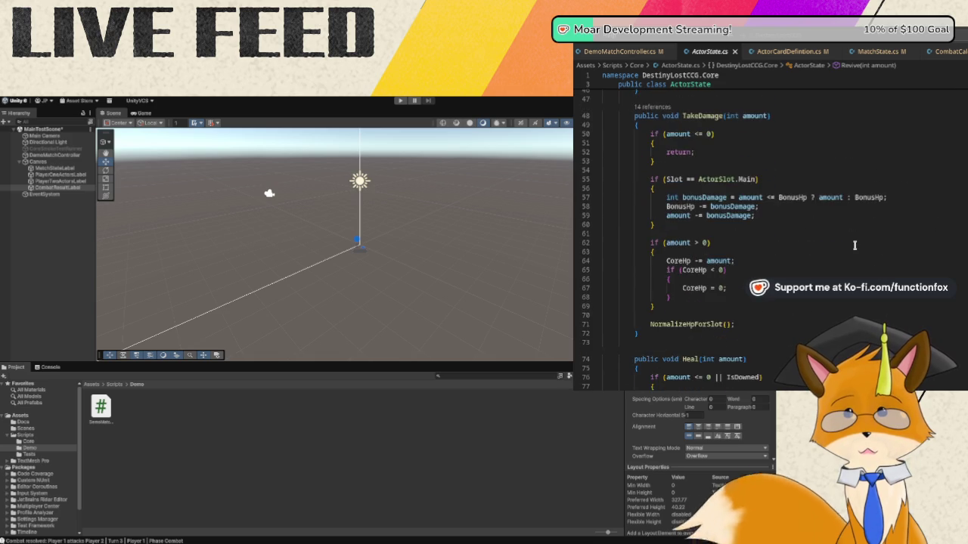
pyautogui.scroll(-12, 855, 245)
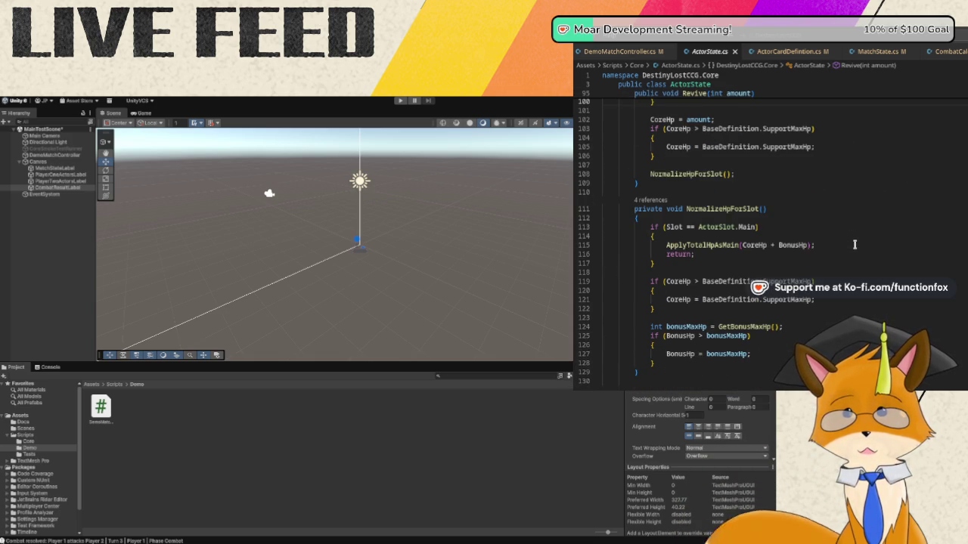
pyautogui.scroll(20, 855, 245)
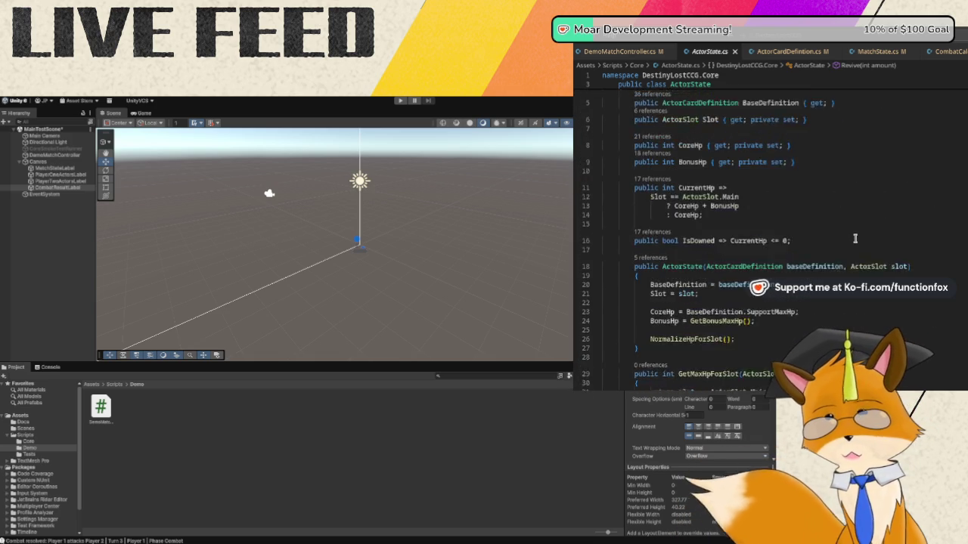
pyautogui.scroll(2, 855, 242)
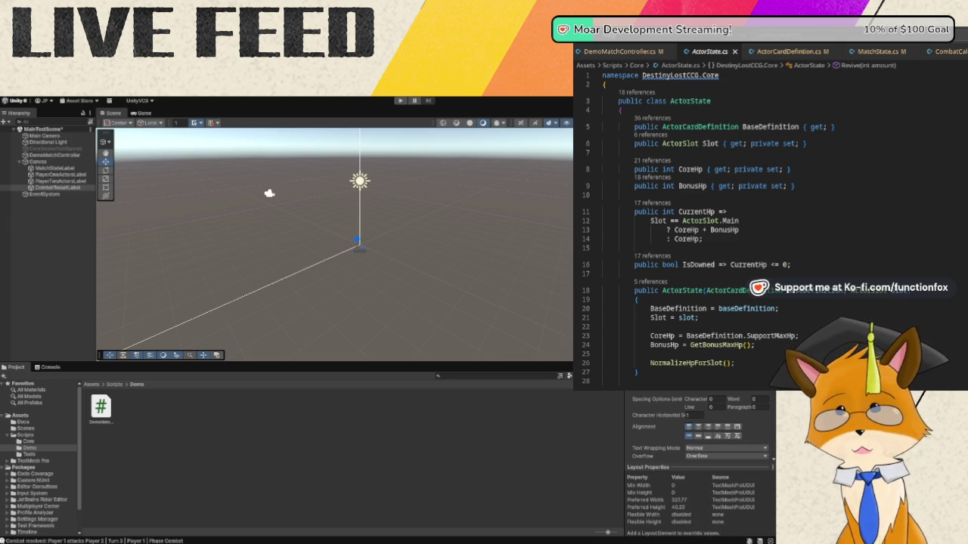
pyautogui.hotkey('ctrl', 'Tab')
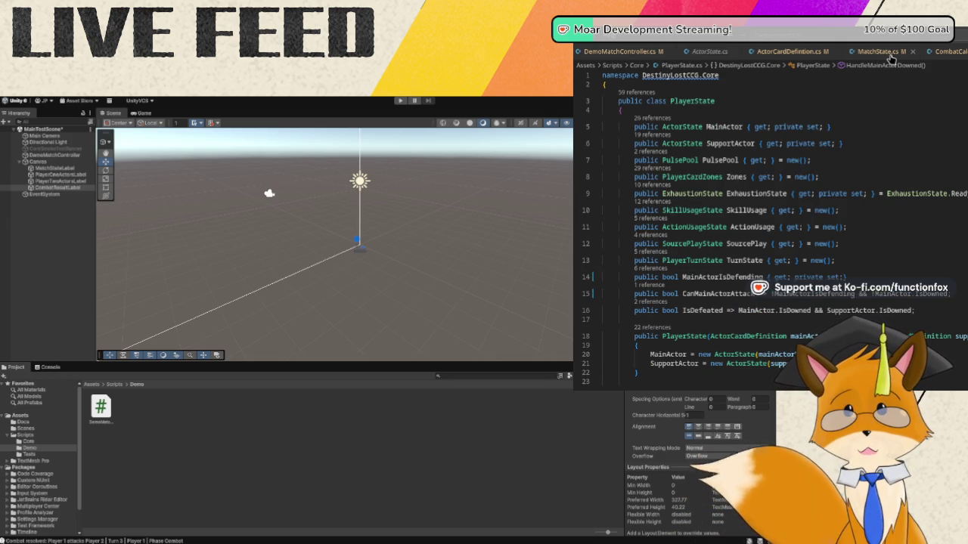
pyautogui.click(884, 53)
pyautogui.scroll(10, 845, 296)
pyautogui.scroll(15, 845, 297)
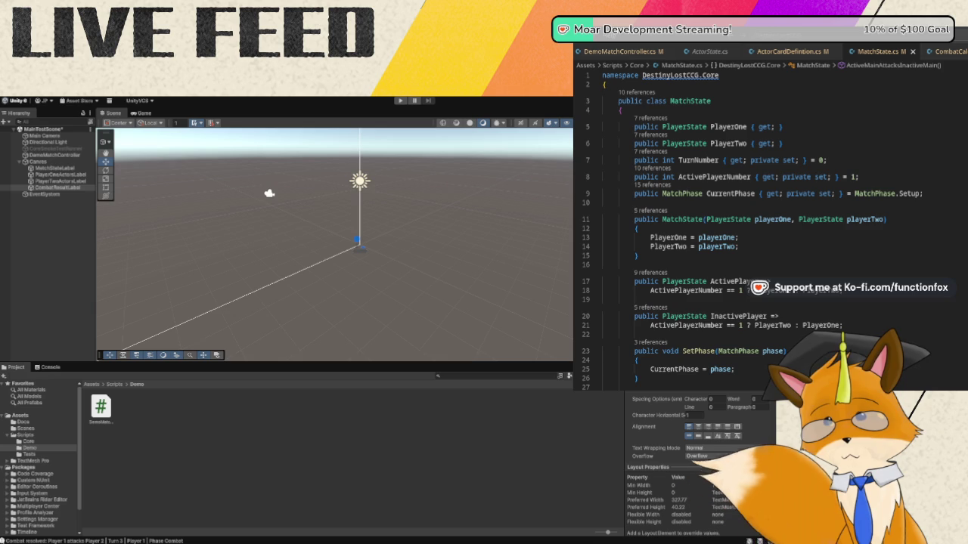
pyautogui.hotkey('ctrl', 'Tab')
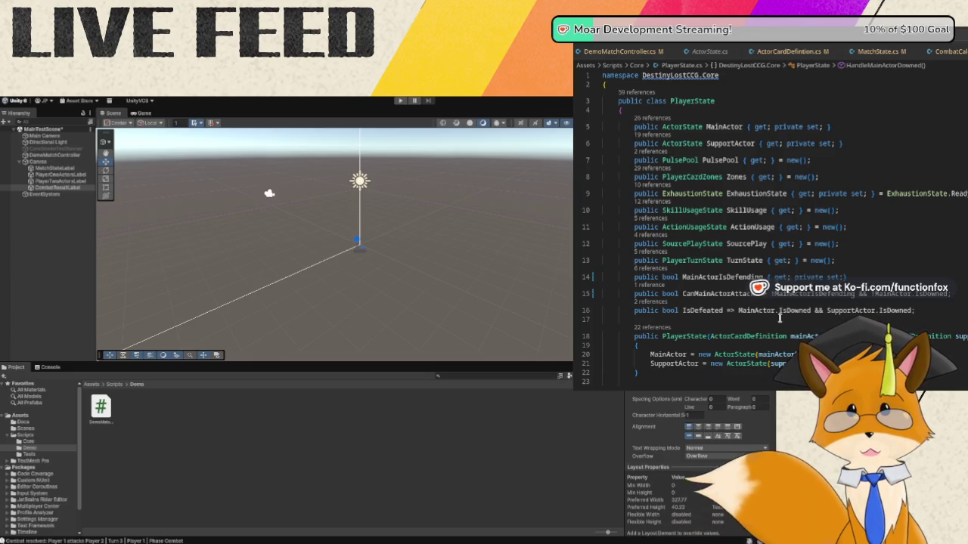
# - Jump with F12 to the PlayerTurnState definition showing HasTakenFirstTurn and IsFirstTurn
pyautogui.moveTo(760, 308)
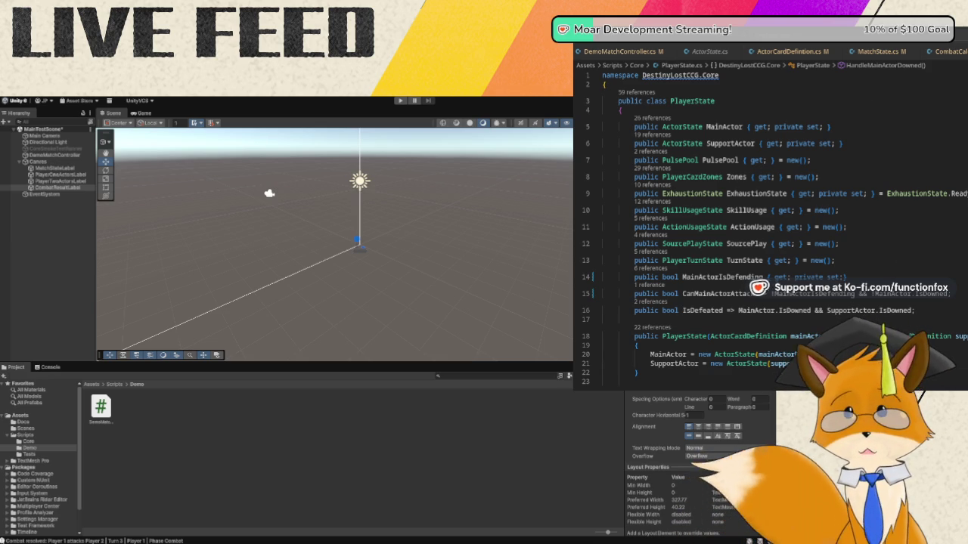
pyautogui.press('F12')
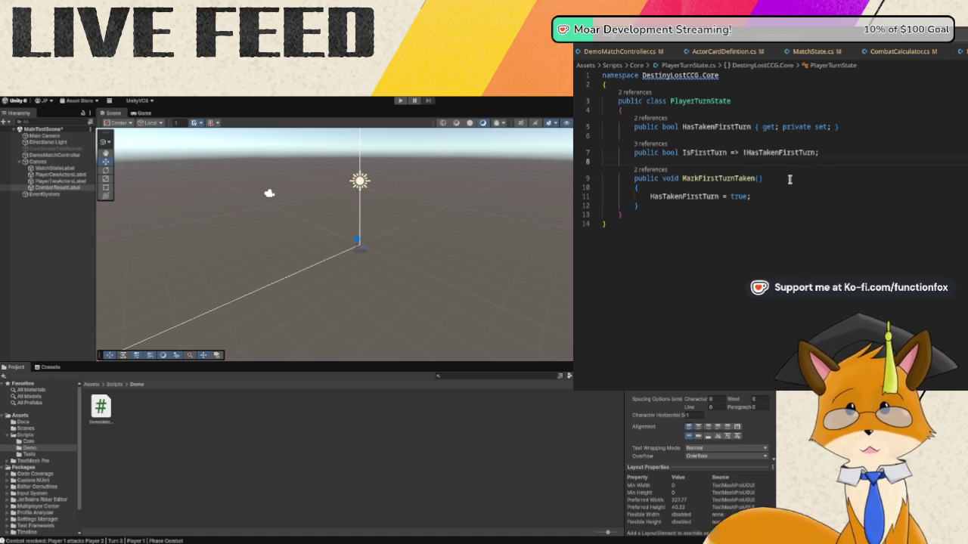
# - Add 'public bool HasUsedMainAttack { get; private set; }' below the IsFirstTurn property
pyautogui.click(847, 154)
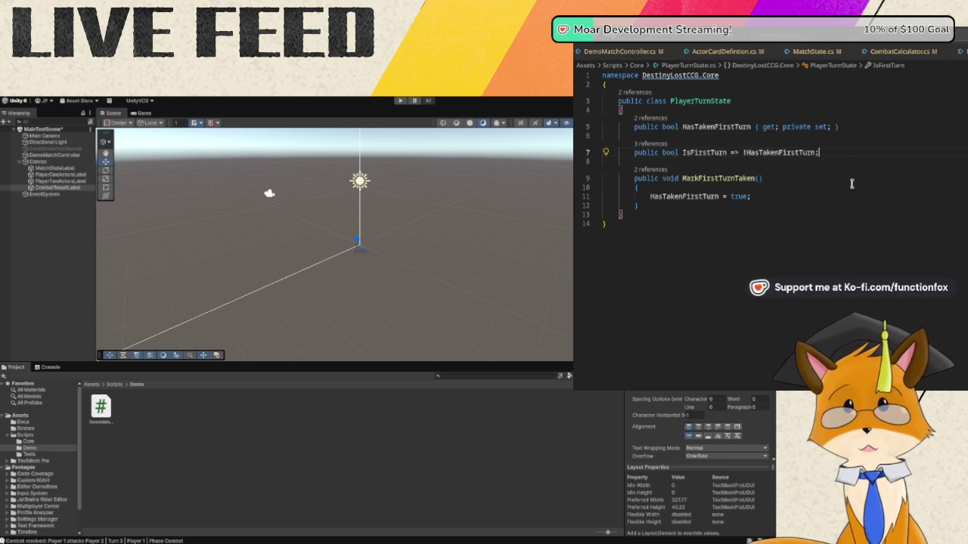
pyautogui.press('Return')
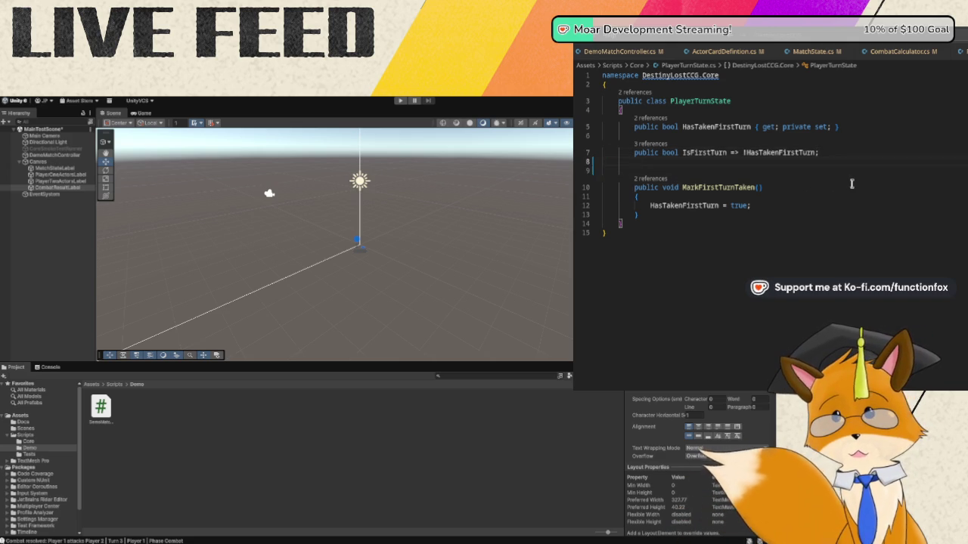
pyautogui.write('public bool ')
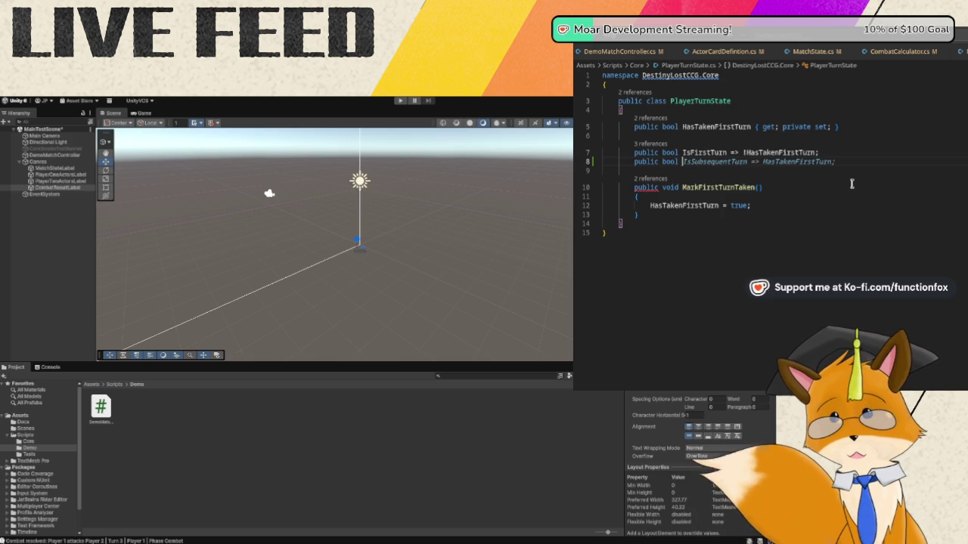
pyautogui.write('HasUsedMain')
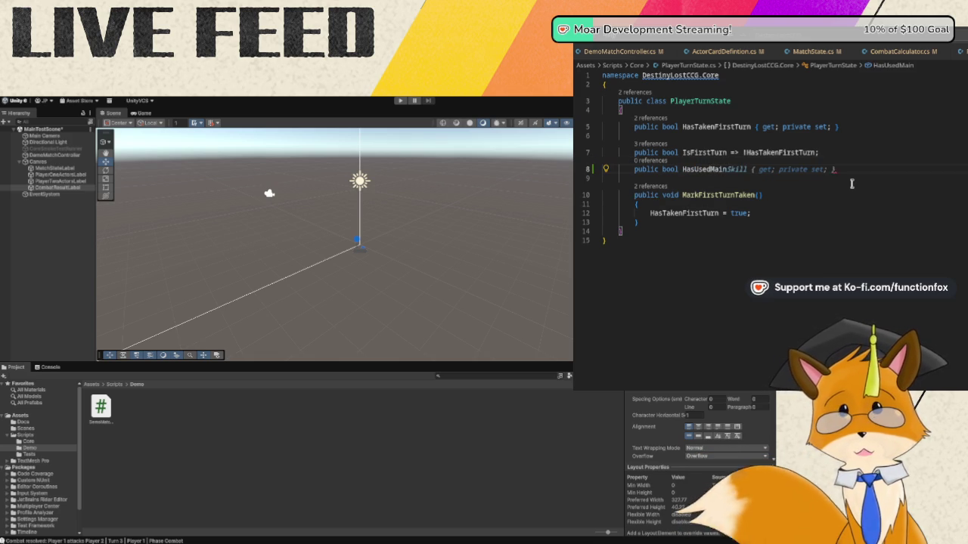
pyautogui.press('BackSpace')
pyautogui.press('BackSpace')
pyautogui.press('BackSpace')
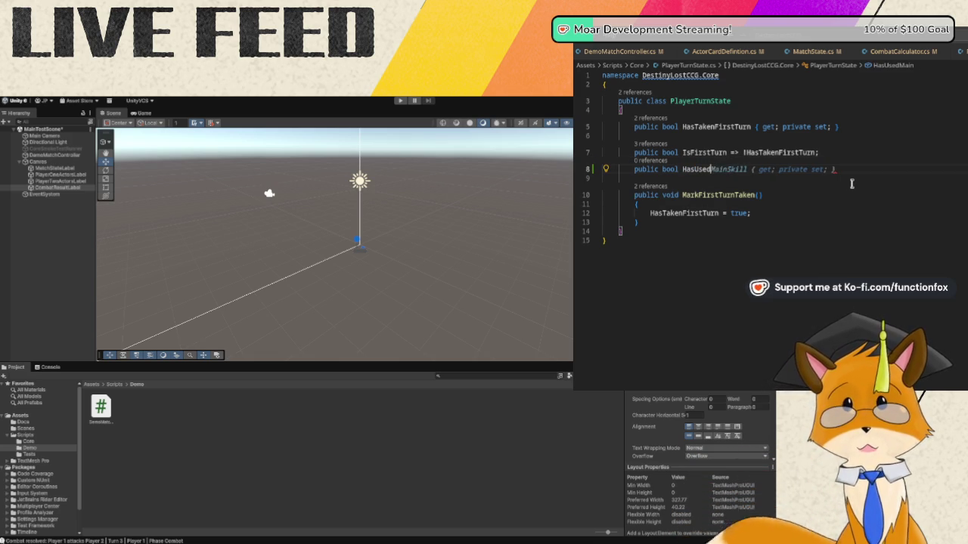
pyautogui.write('Attack')
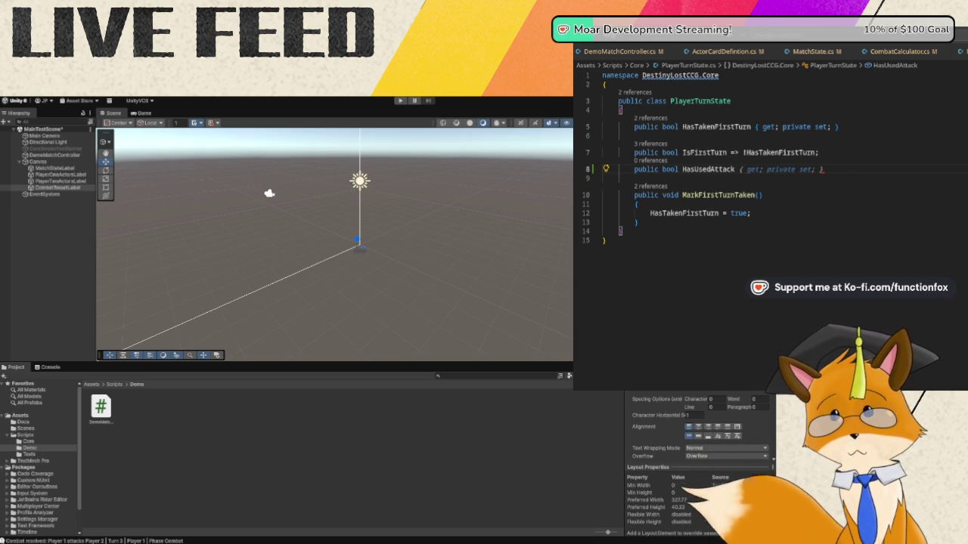
pyautogui.press('Escape')
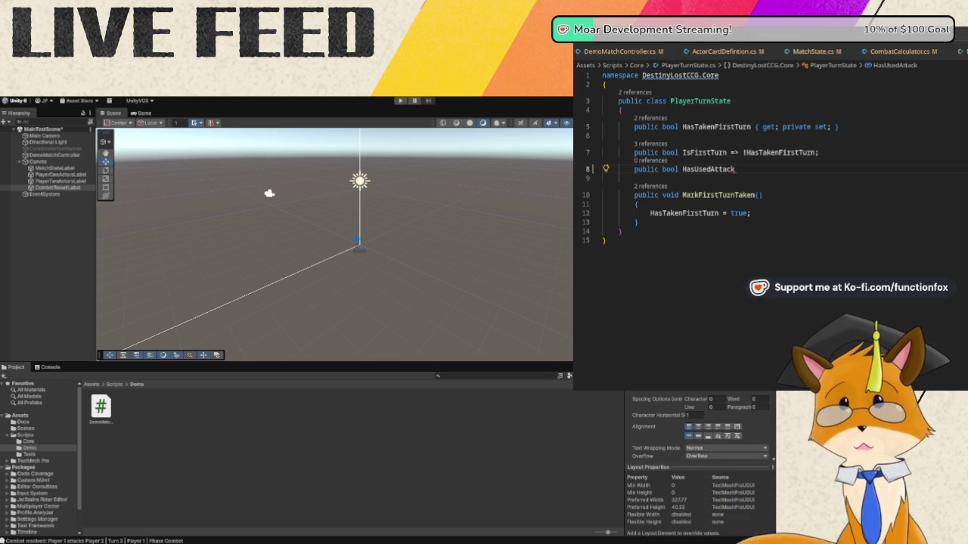
pyautogui.doubleClick(709, 169)
pyautogui.write('Main')
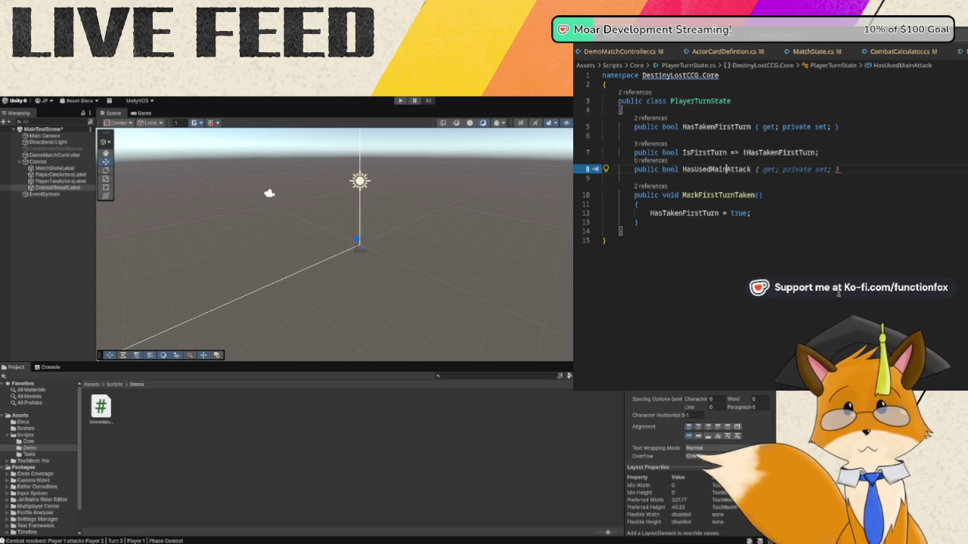
pyautogui.click(760, 170)
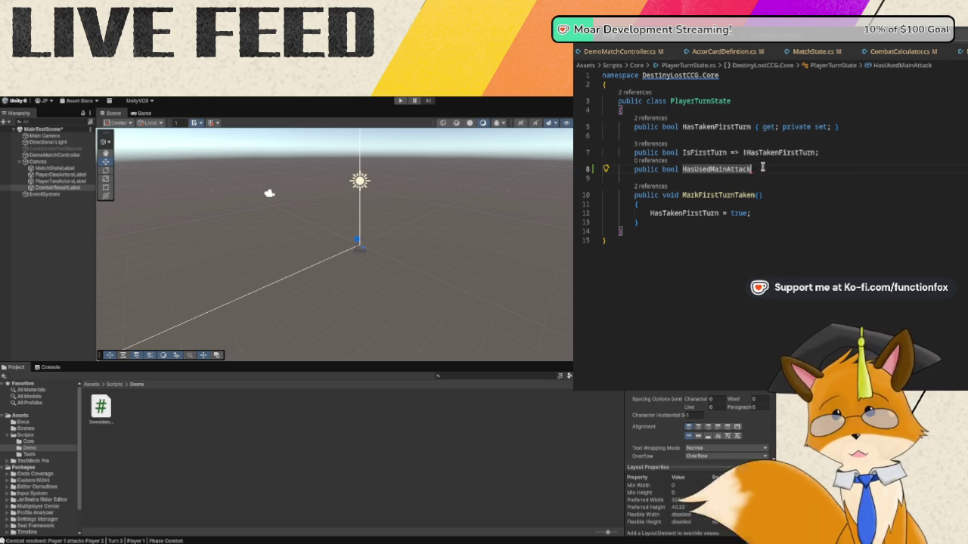
pyautogui.write('{ ')
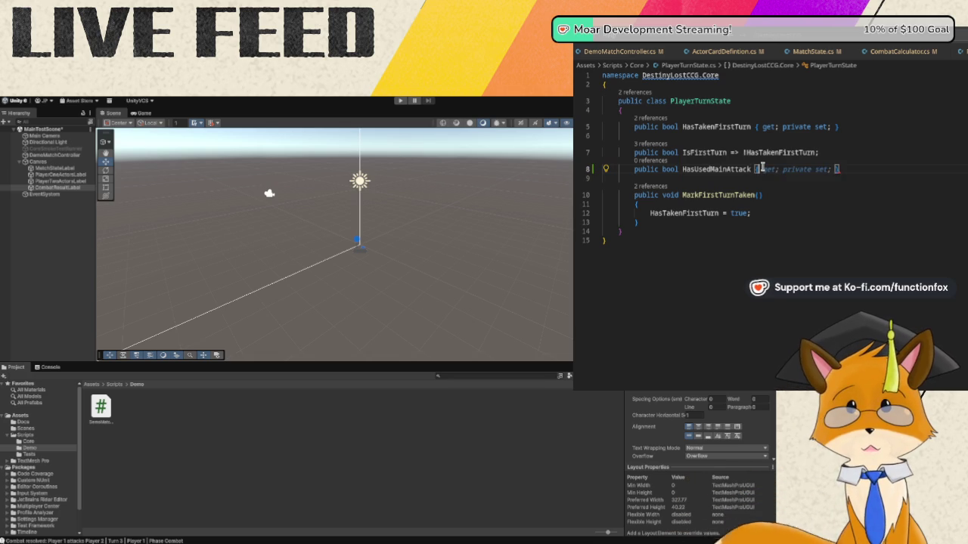
pyautogui.write('get; private ')
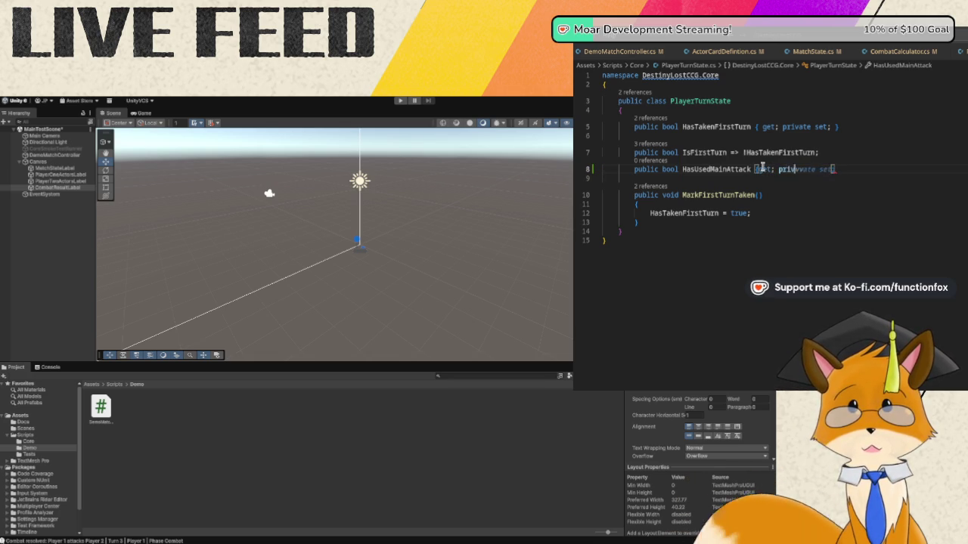
pyautogui.write('set;')
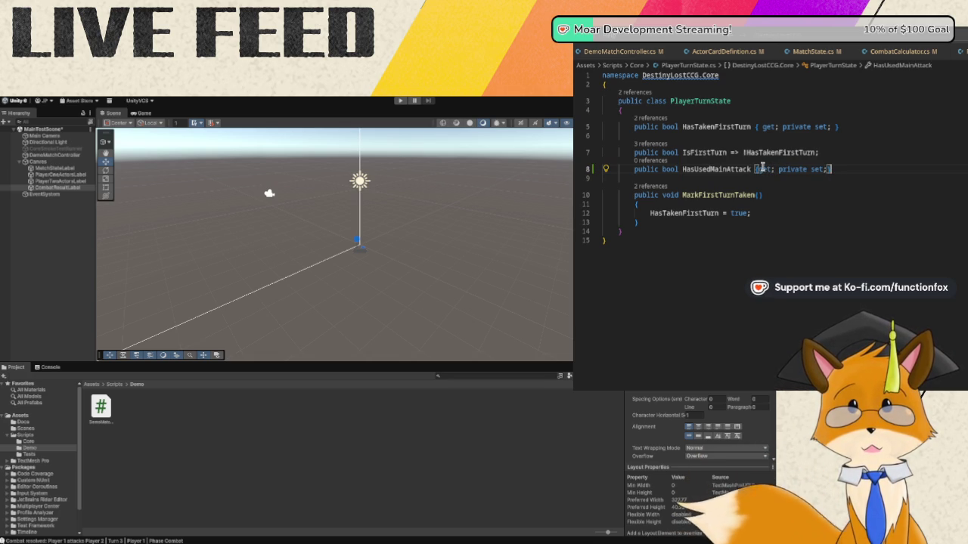
pyautogui.write(' }')
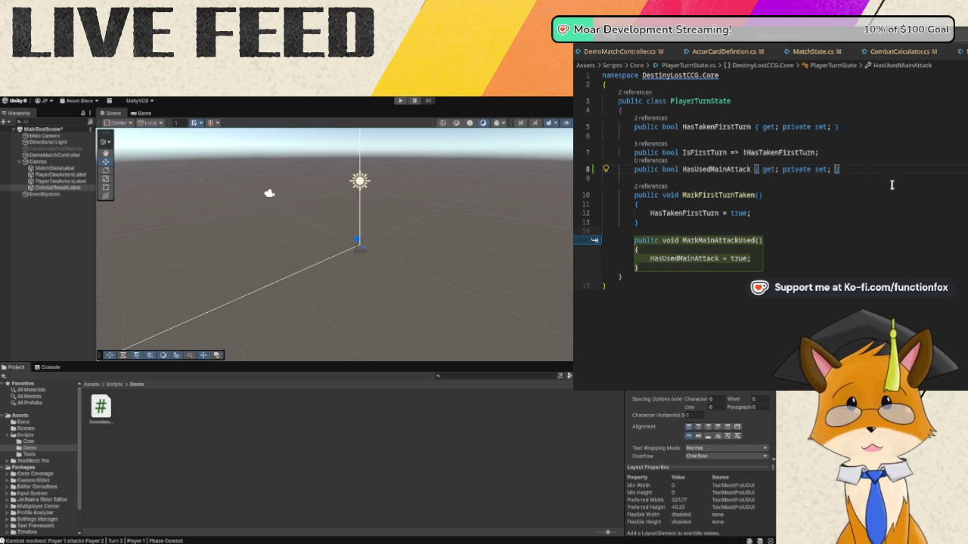
pyautogui.press('Return')
# - Declare 'public bool HasUsedSupportAttack { get; private set; }' below HasUsedMainAttack
pyautogui.write('public')
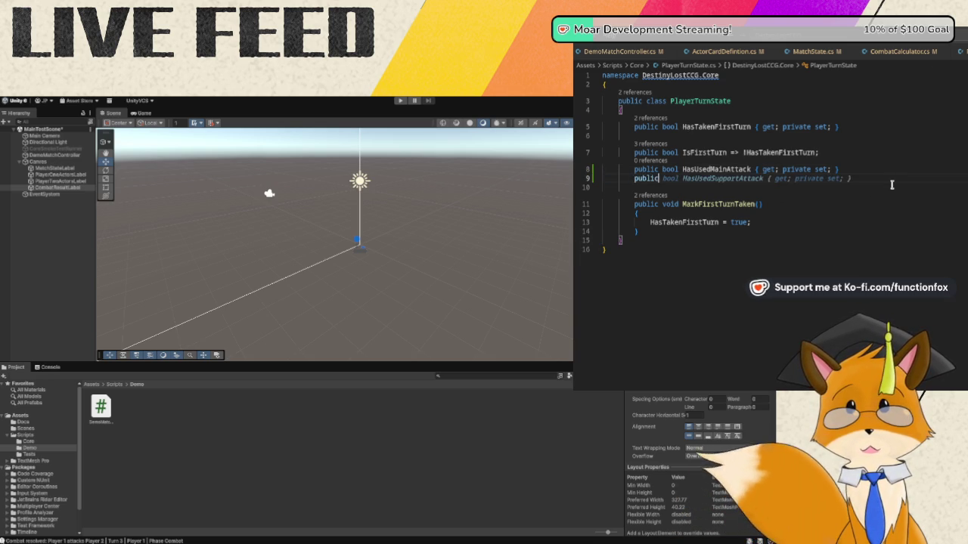
pyautogui.write(' bool ')
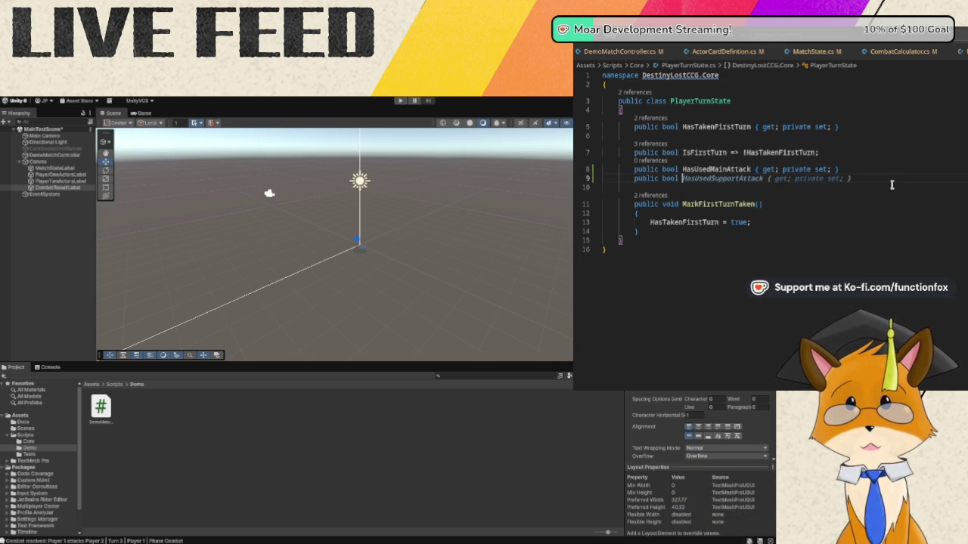
pyautogui.write('HasUsed')
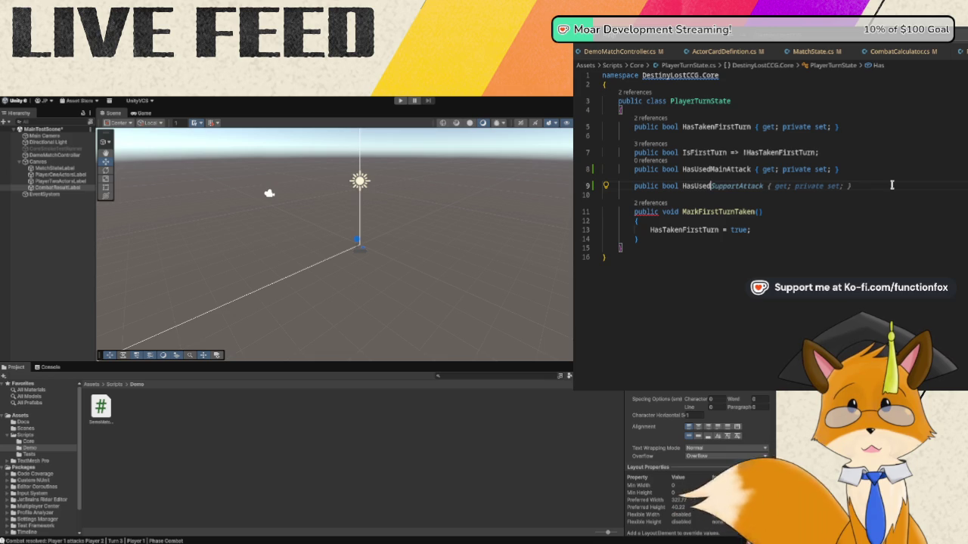
pyautogui.write('SupportAttac')
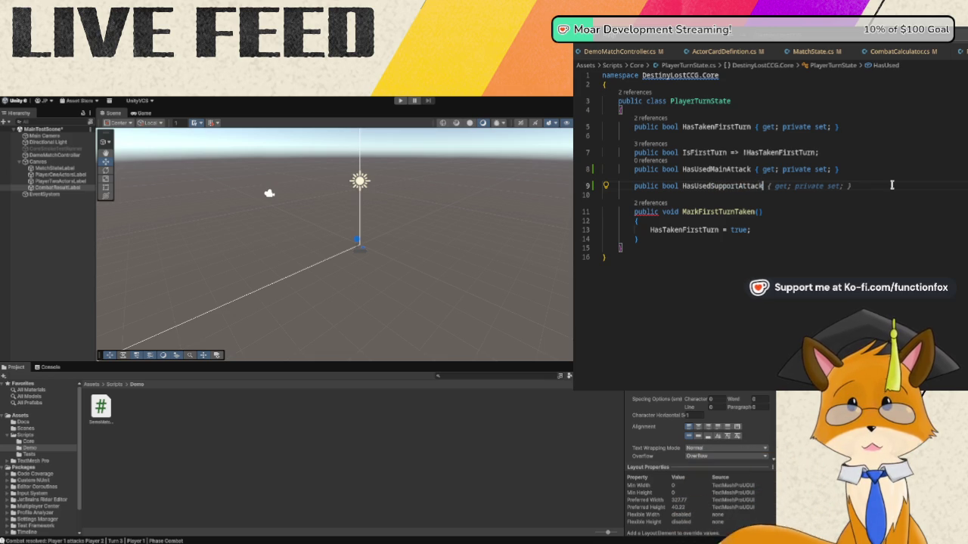
pyautogui.write('k')
pyautogui.press('Tab')
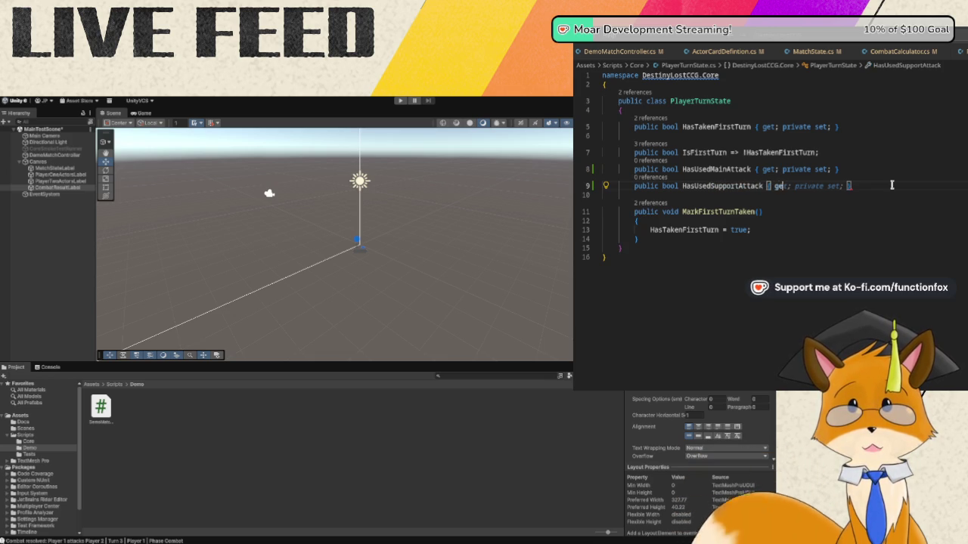
pyautogui.write('et; private')
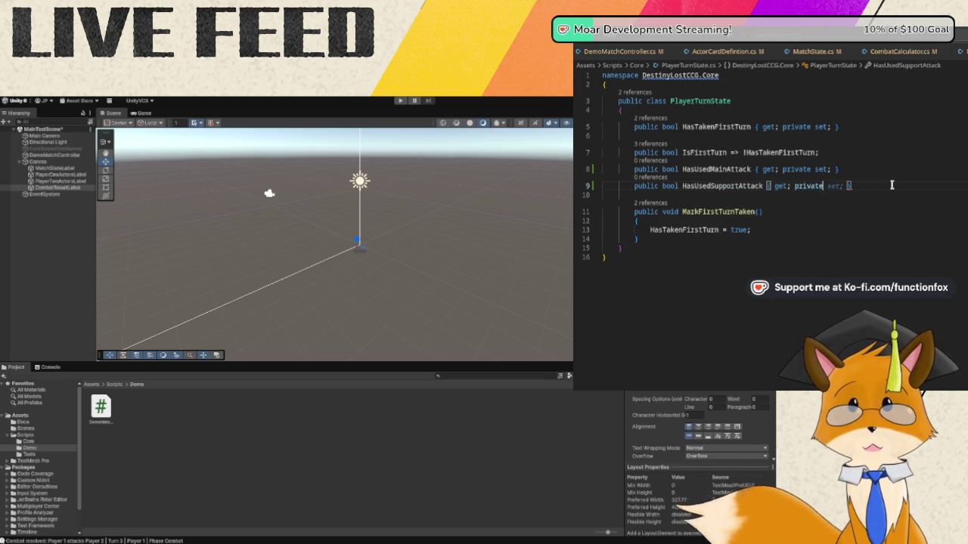
pyautogui.write(' set;')
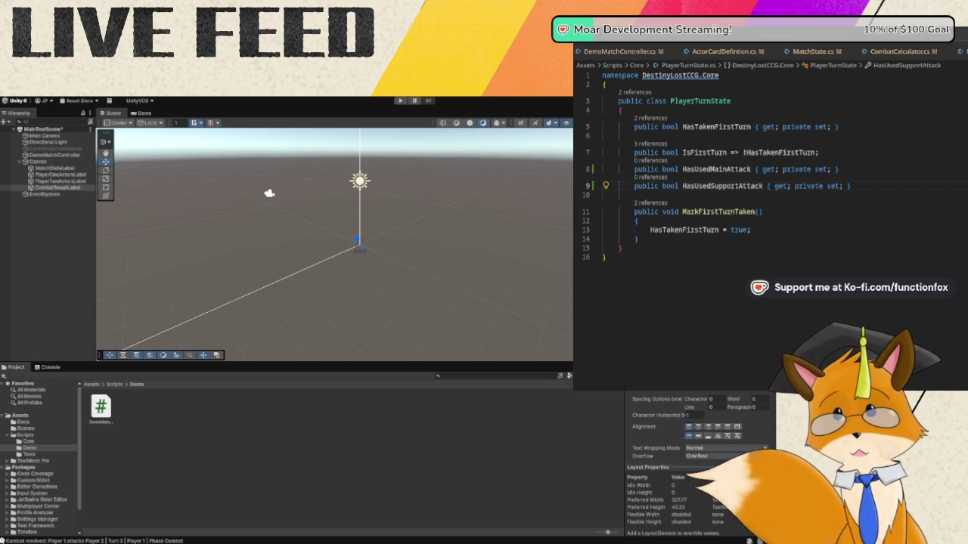
pyautogui.click(684, 239)
# - Add a MarkMainAttackUsed() method setting HasUsedMainAttack to true, then begin a ResetTurnAttack() signature
pyautogui.press('Return')
pyautogui.press('Return')
pyautogui.write('publi')
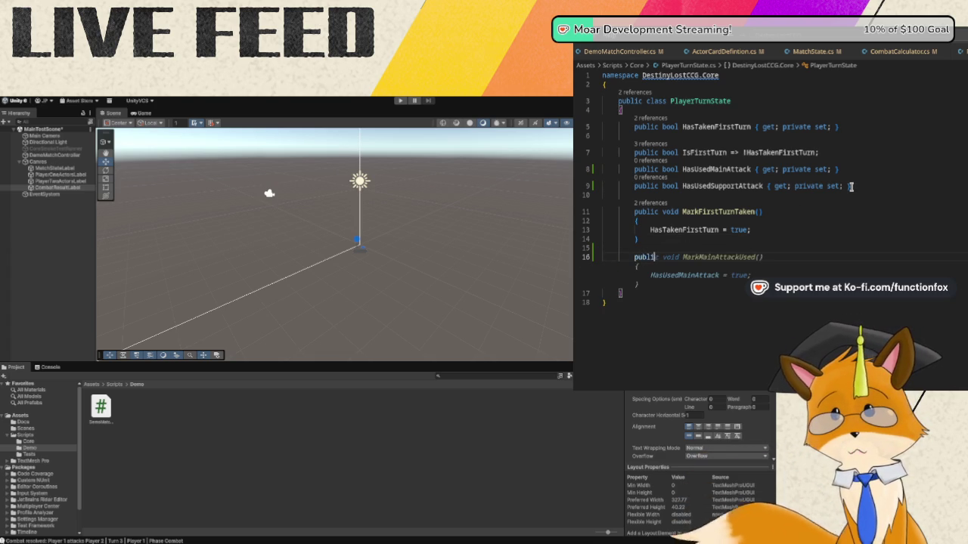
pyautogui.write('c void')
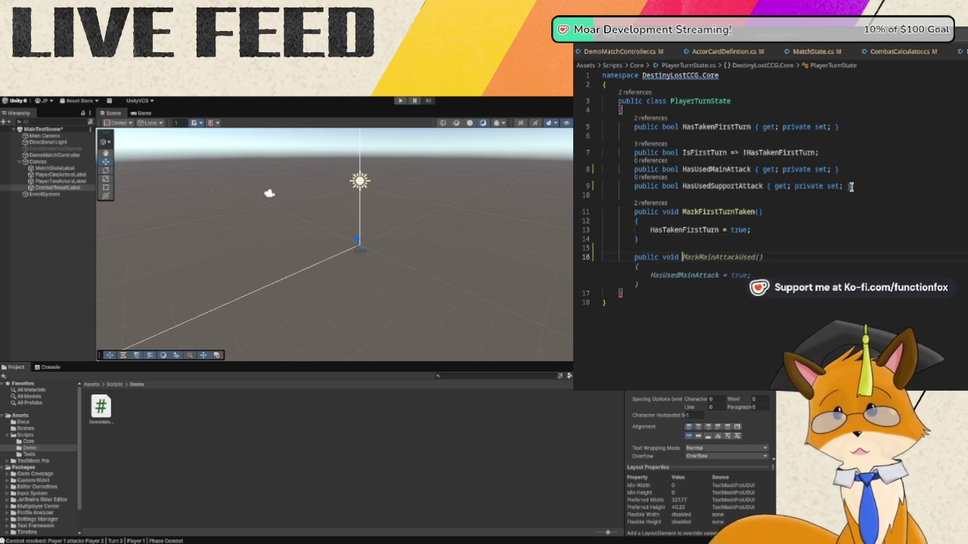
pyautogui.write(' MarkMainAttackUsed')
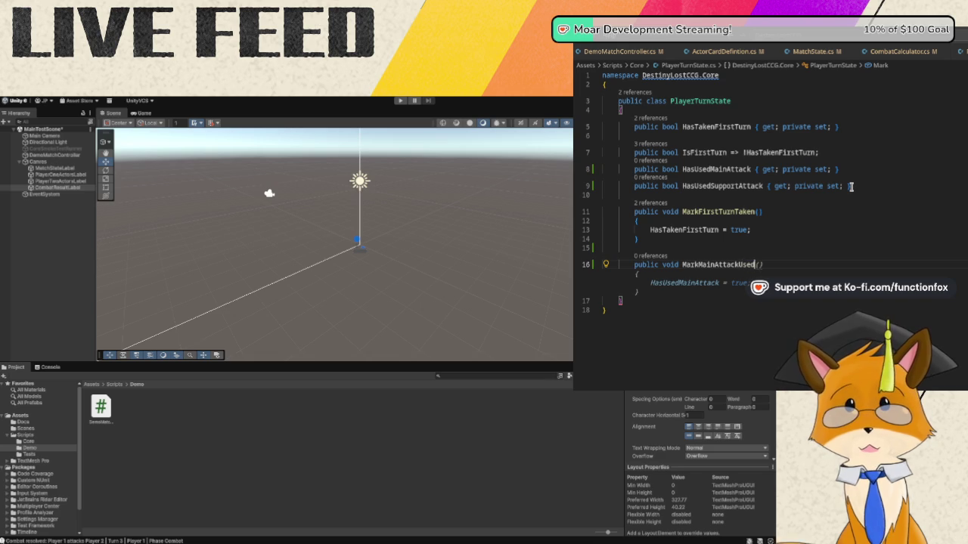
pyautogui.write('()')
pyautogui.press('Return')
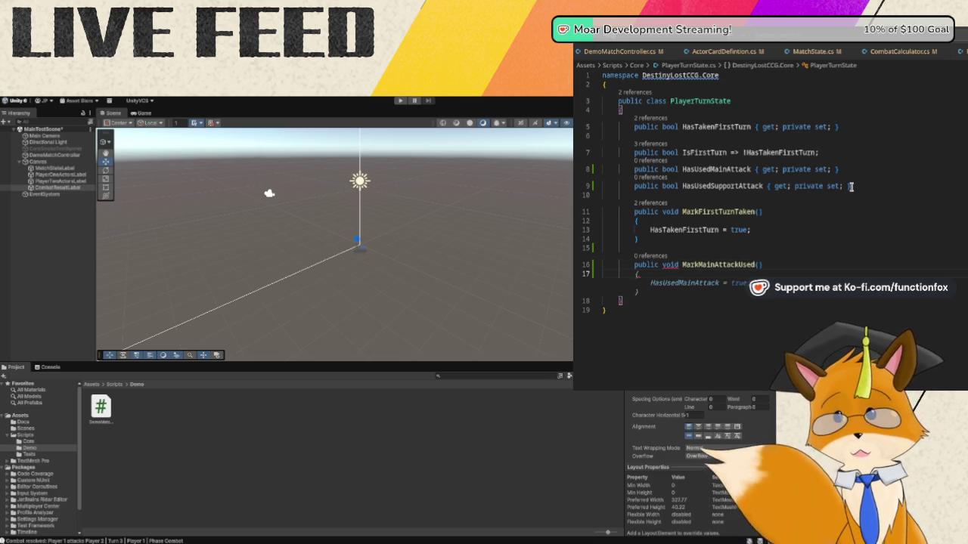
pyautogui.press('Return')
pyautogui.press('Tab')
pyautogui.press('Down')
pyautogui.press('Return')
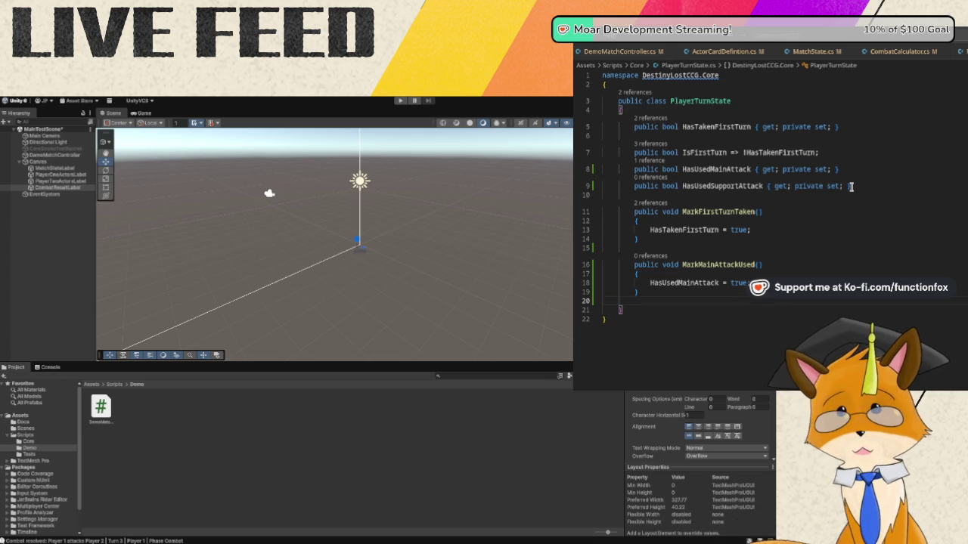
pyautogui.write('public void')
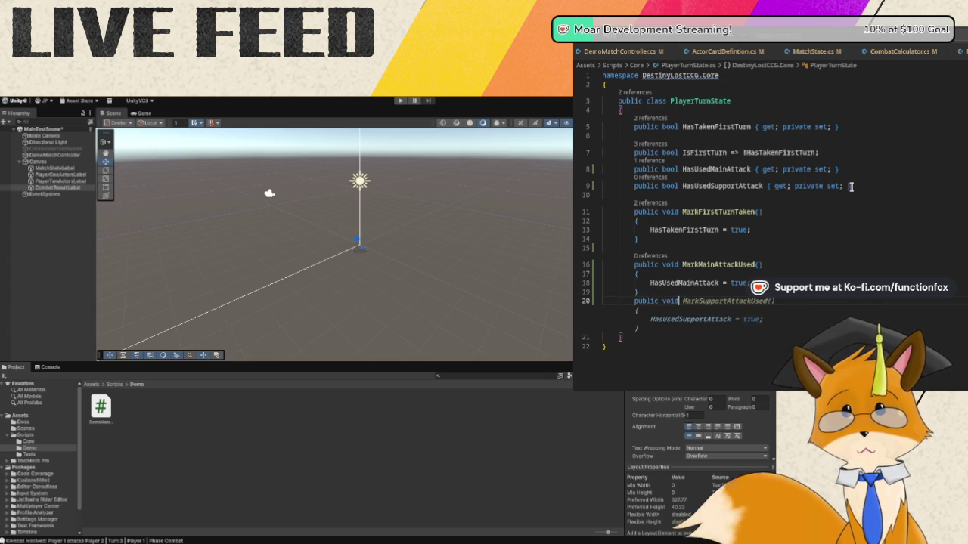
pyautogui.write(' Rese')
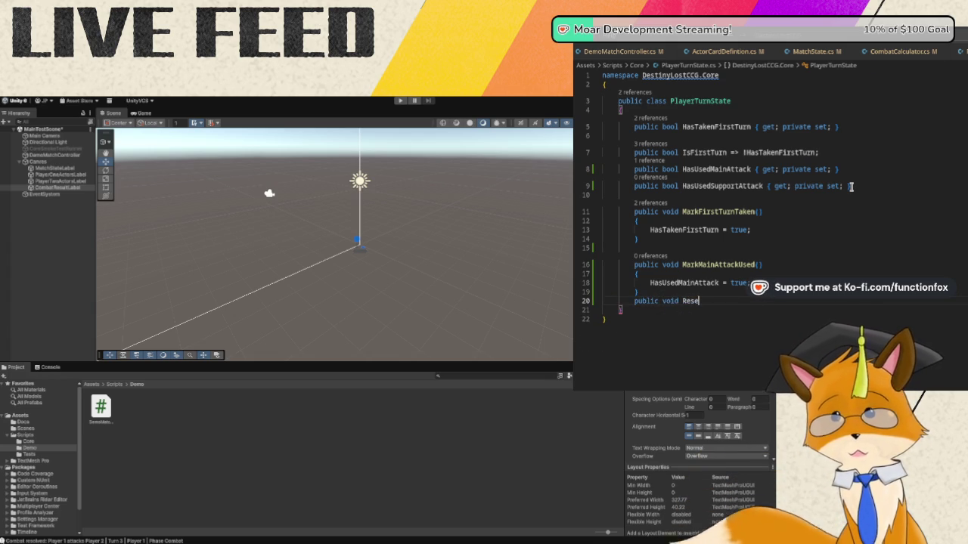
pyautogui.write('tTurn')
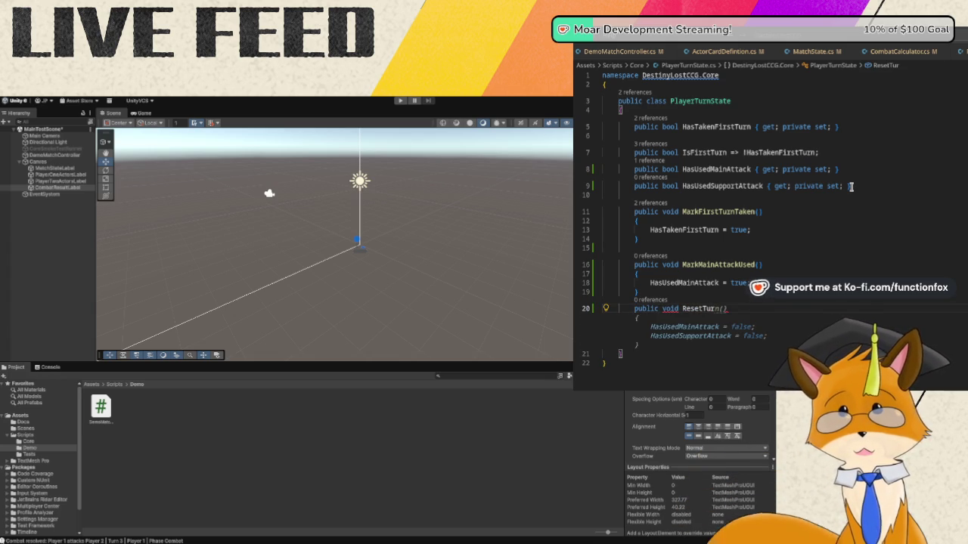
pyautogui.write('Attack')
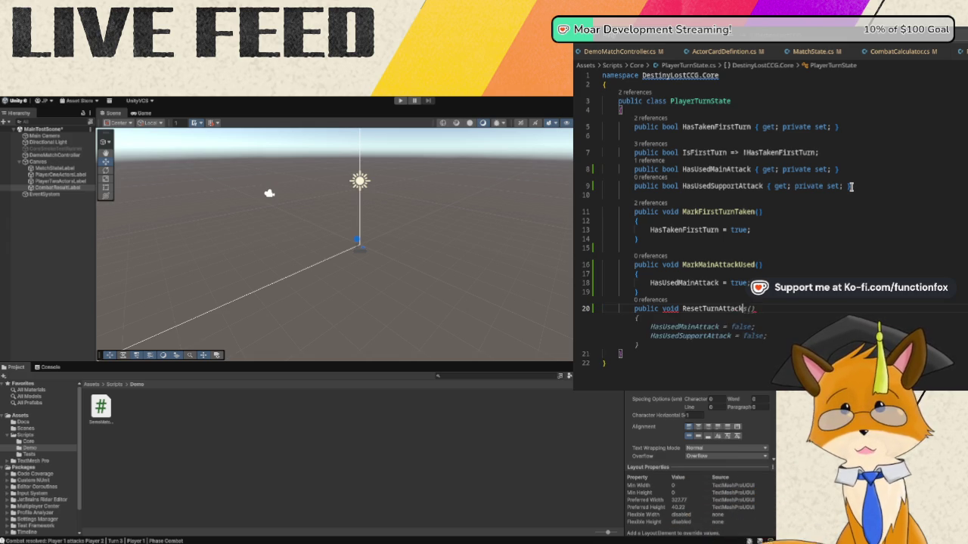
pyautogui.write('(')
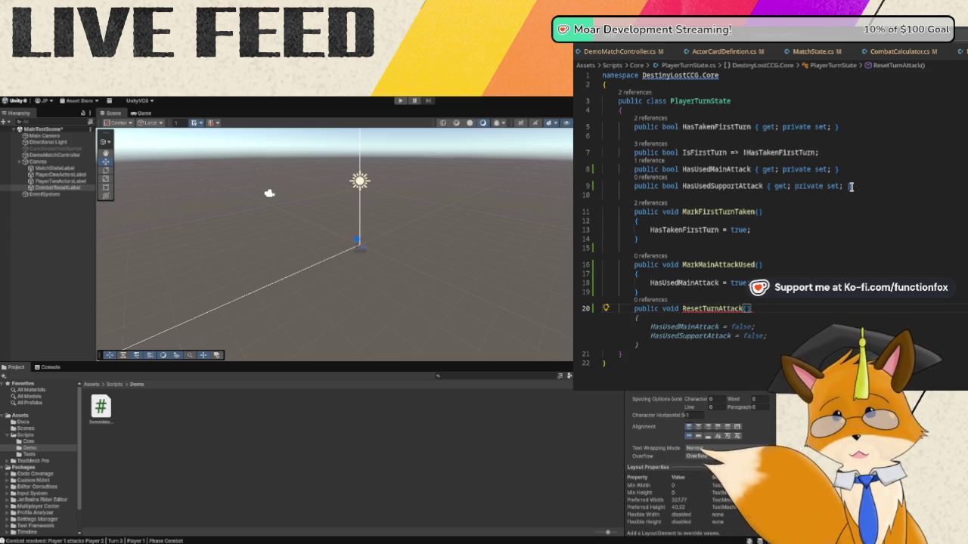
# - Give ResetTurnAttack a body resetting HasUsedMainAttack and HasUsedSupportAttack to false, then switch to PlayerState.cs
pyautogui.press('Return')
pyautogui.write('{')
pyautogui.press('Return')
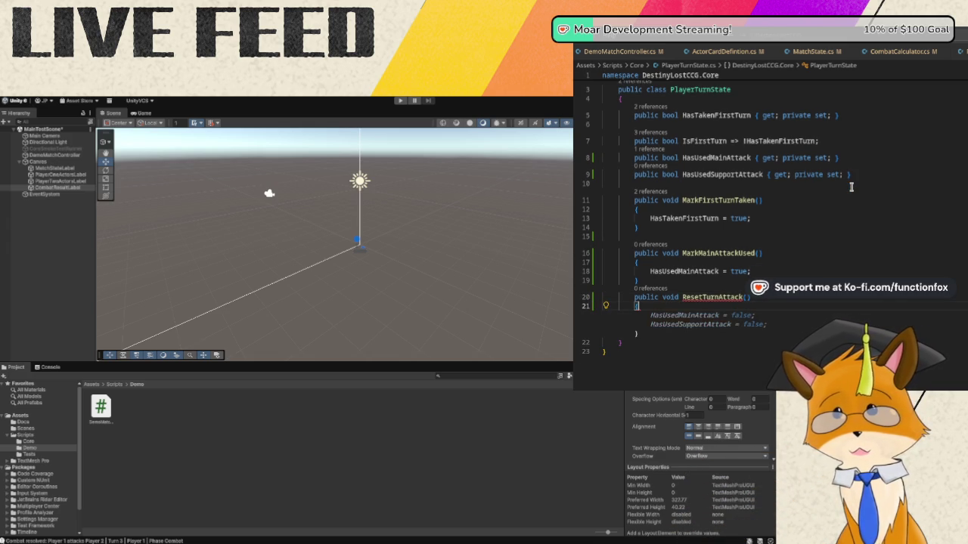
pyautogui.press('Tab')
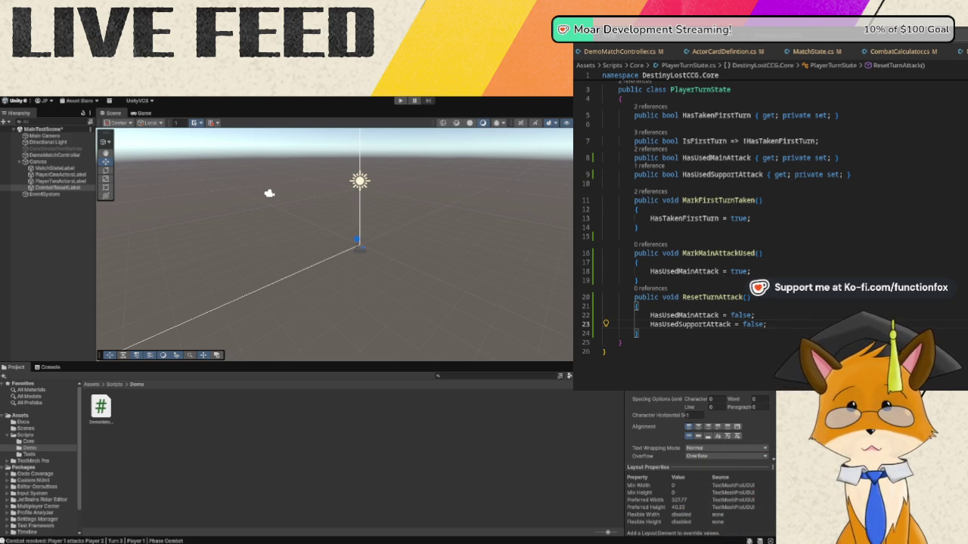
pyautogui.hotkey('ctrl', 'Tab')
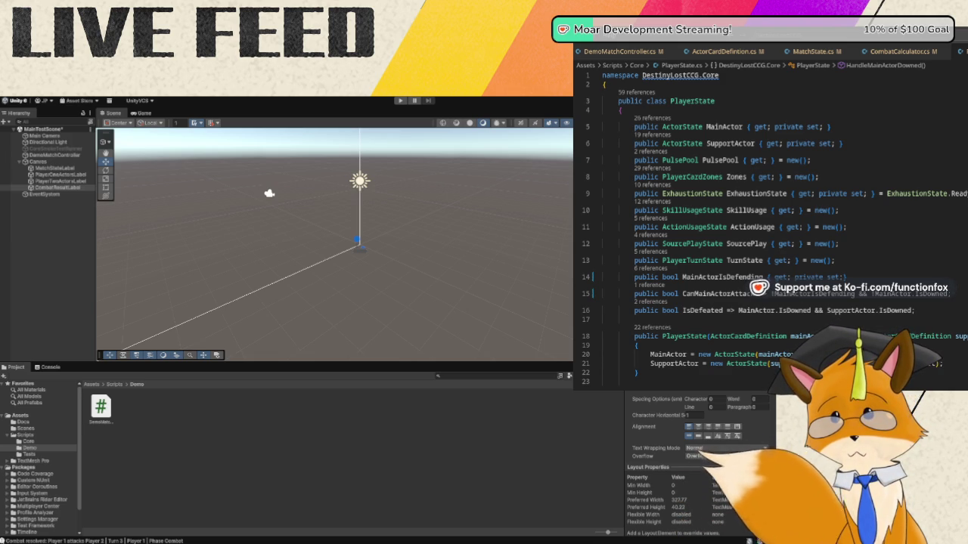
# - Start a negated '!' condition after '&&' in CanMainActorAttack, then return to PlayerTurnState.cs
pyautogui.click(949, 294)
pyautogui.write('&&')
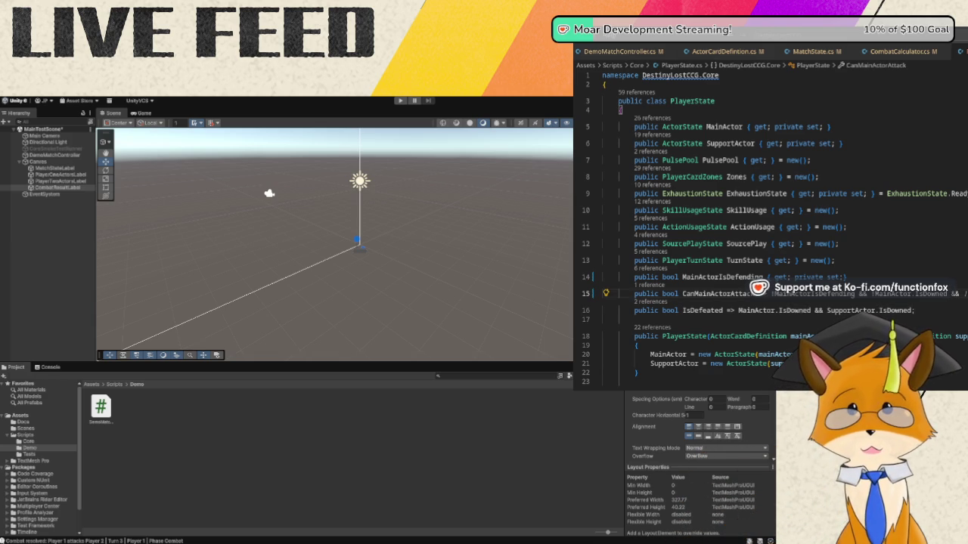
pyautogui.write('!')
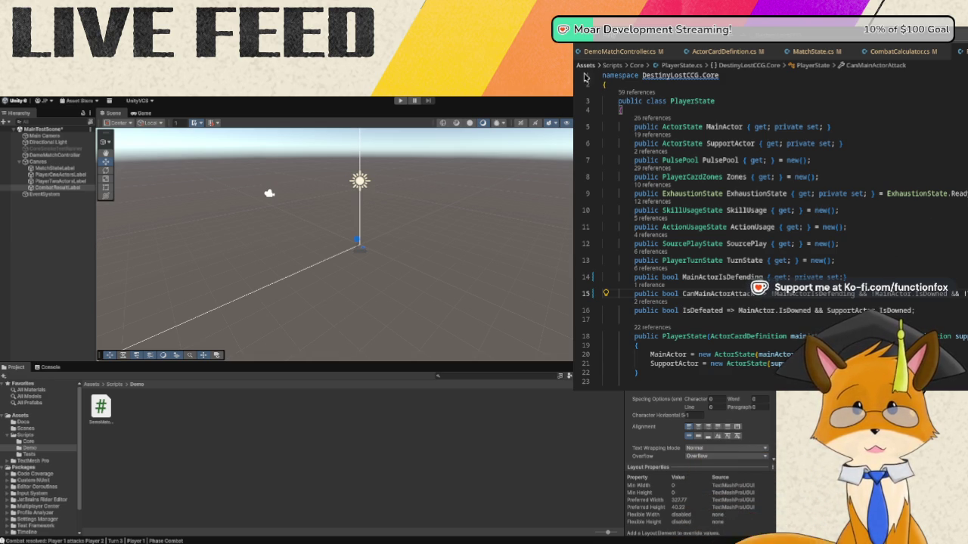
pyautogui.moveTo(742, 311)
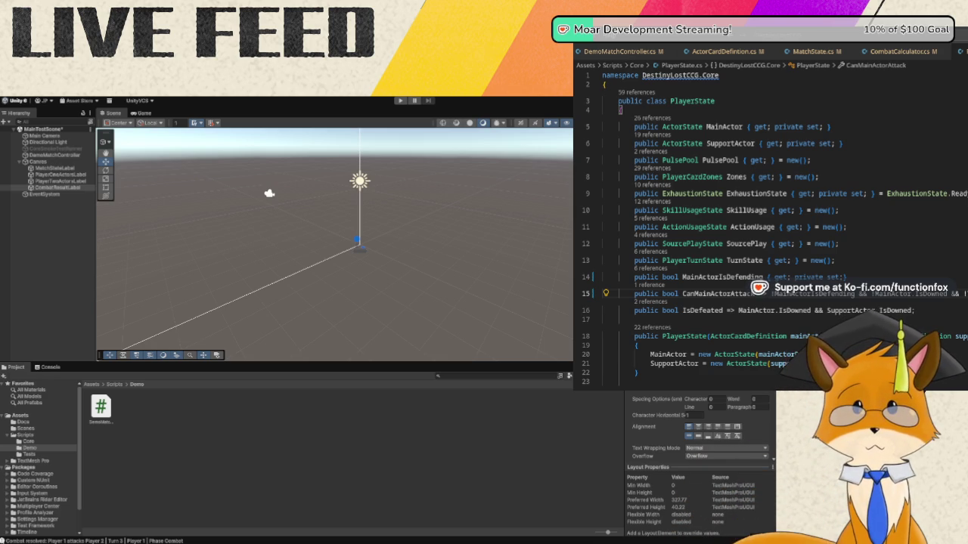
pyautogui.hotkey('ctrl', 'Tab')
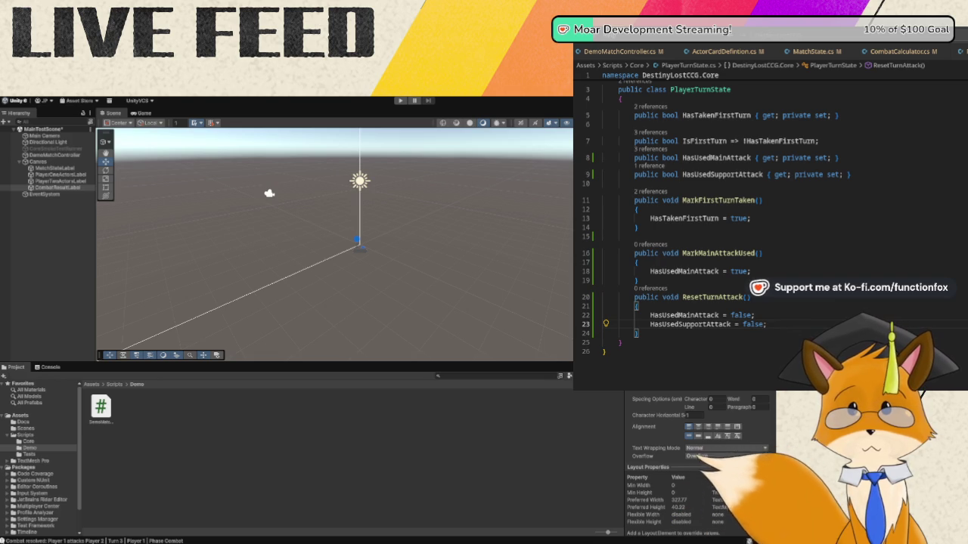
pyautogui.doubleClick(707, 297)
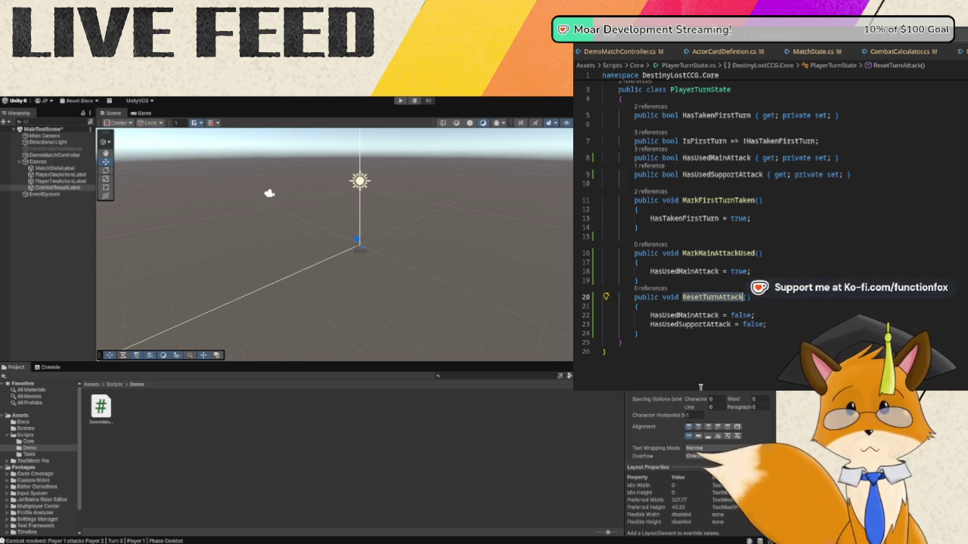
pyautogui.press('Left')
pyautogui.press('Right')
pyautogui.press('Right')
pyautogui.press('Right')
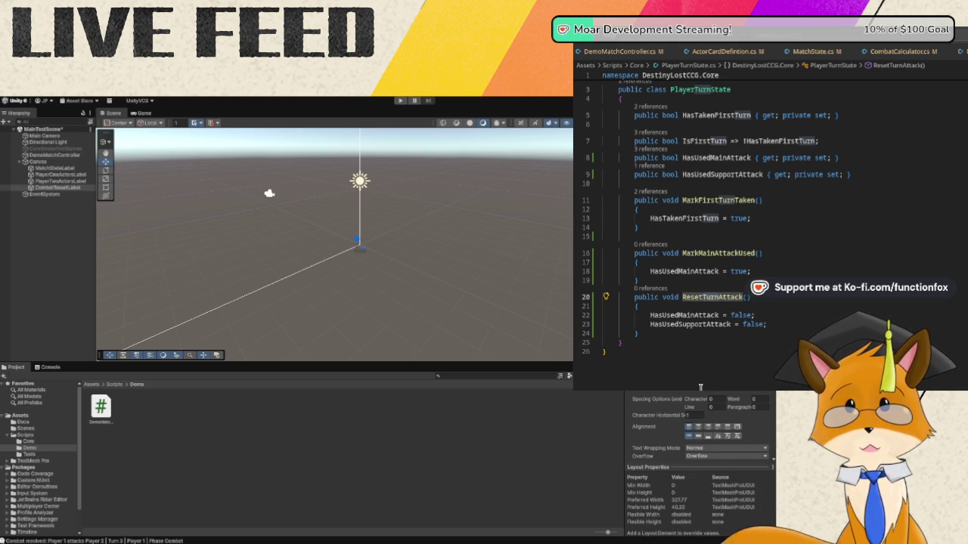
pyautogui.click(745, 297)
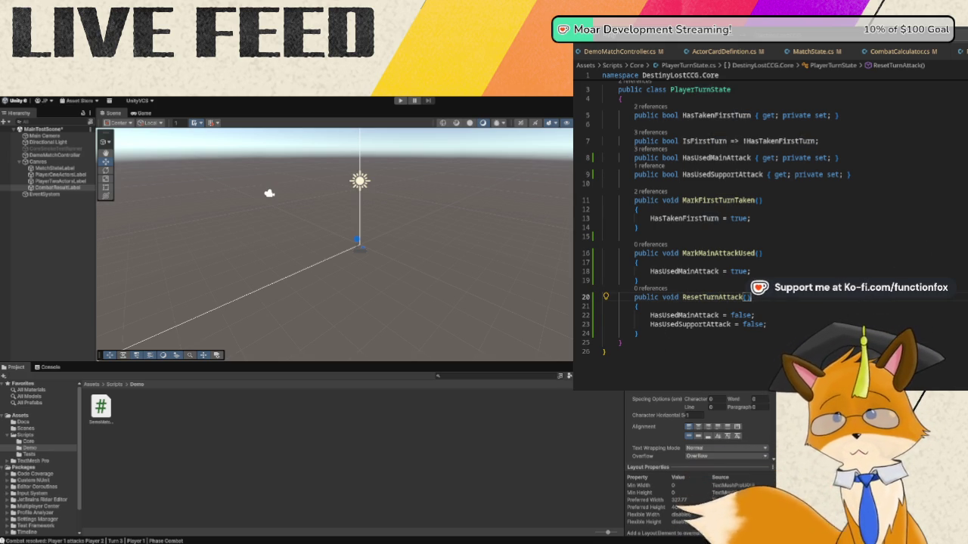
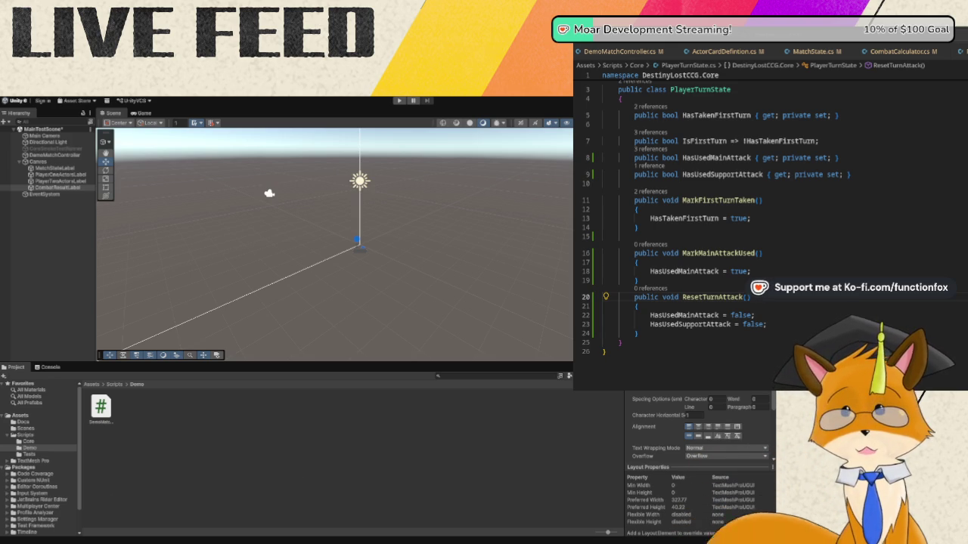
# - Check ResetTurnAttack, then scroll MatchState.cs to the ActiveMainAttacksInactiveMain method
pyautogui.click(747, 297)
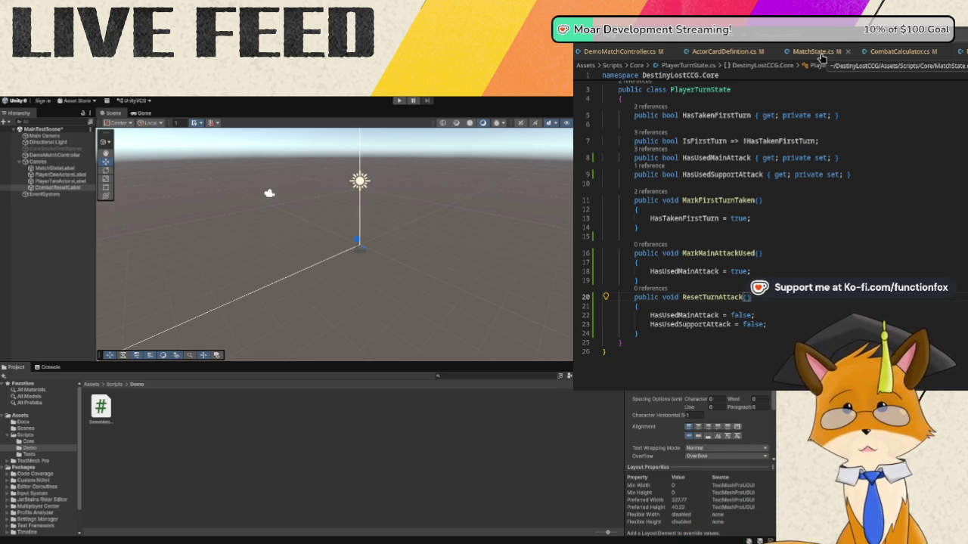
pyautogui.click(813, 52)
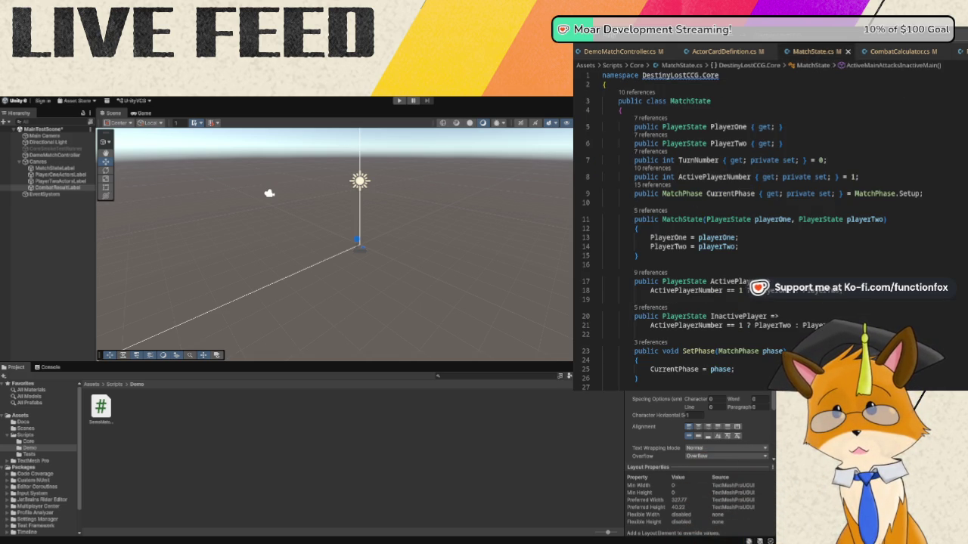
pyautogui.scroll(-1, 886, 203)
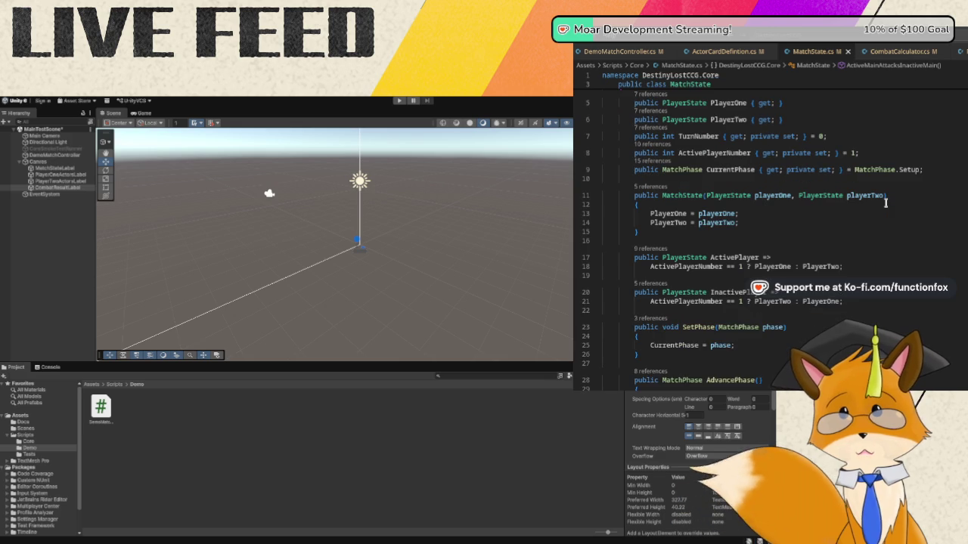
pyautogui.scroll(-2, 886, 202)
pyautogui.scroll(-16, 885, 202)
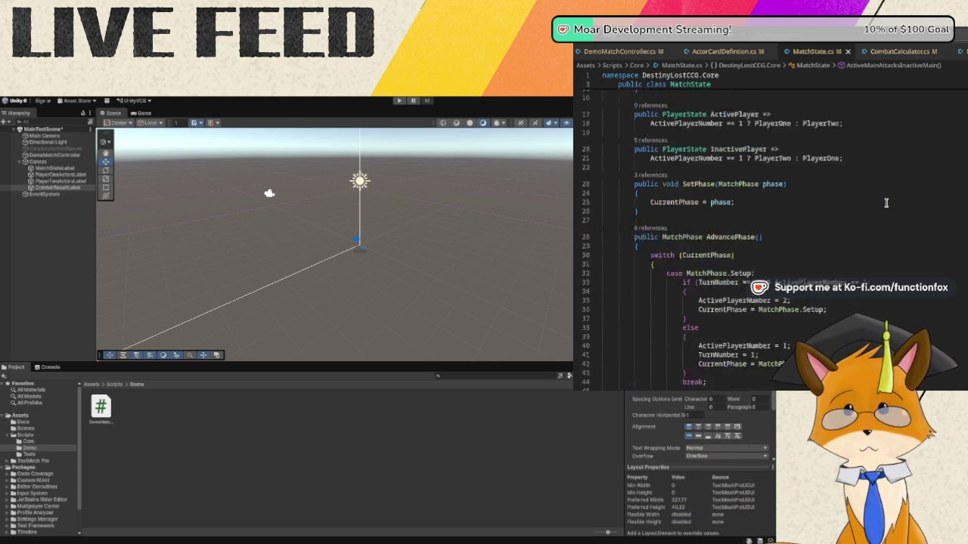
pyautogui.scroll(-3, 886, 202)
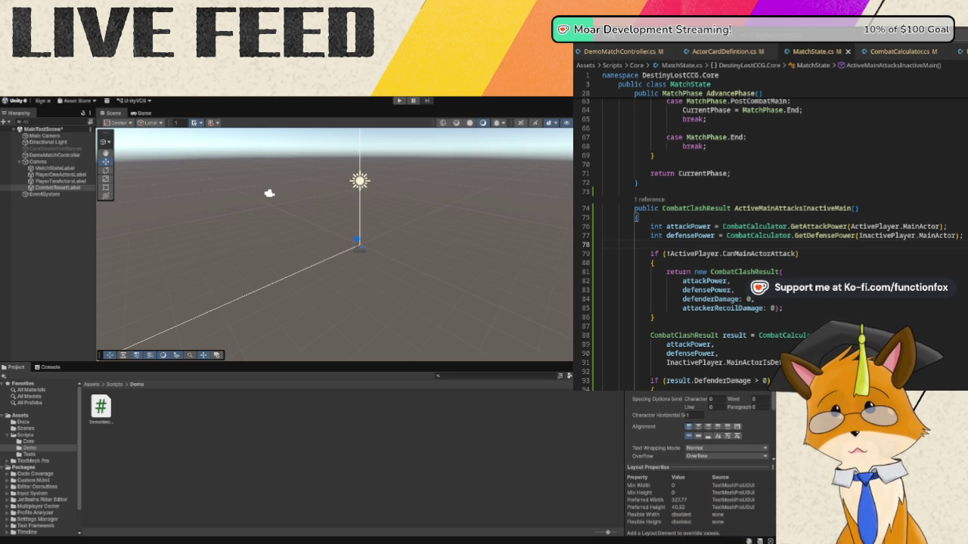
pyautogui.scroll(-3, 878, 304)
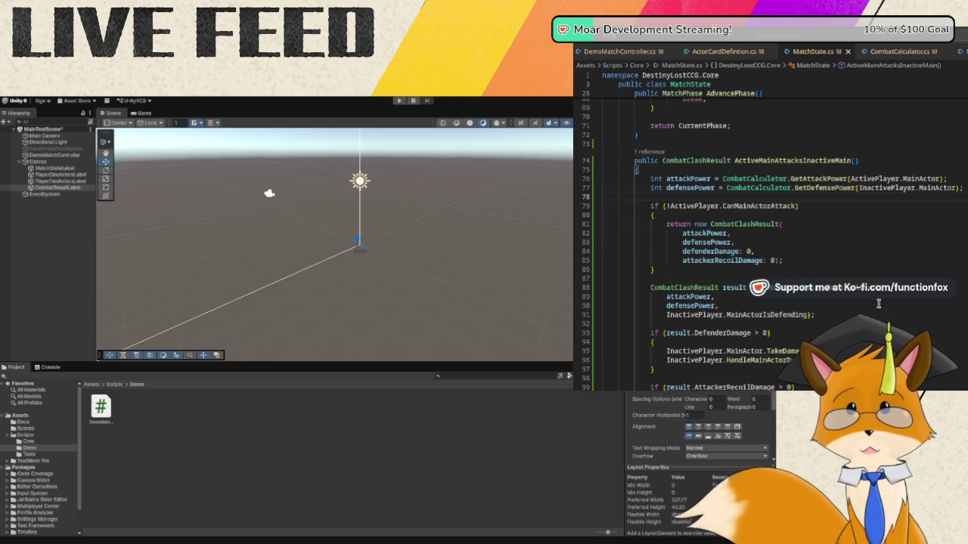
pyautogui.scroll(-3, 877, 304)
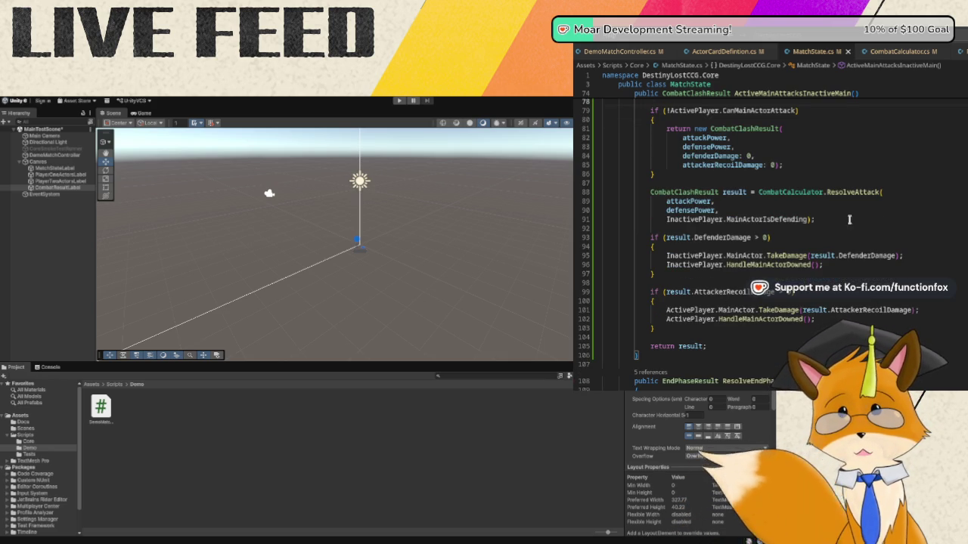
pyautogui.scroll(1, 725, 183)
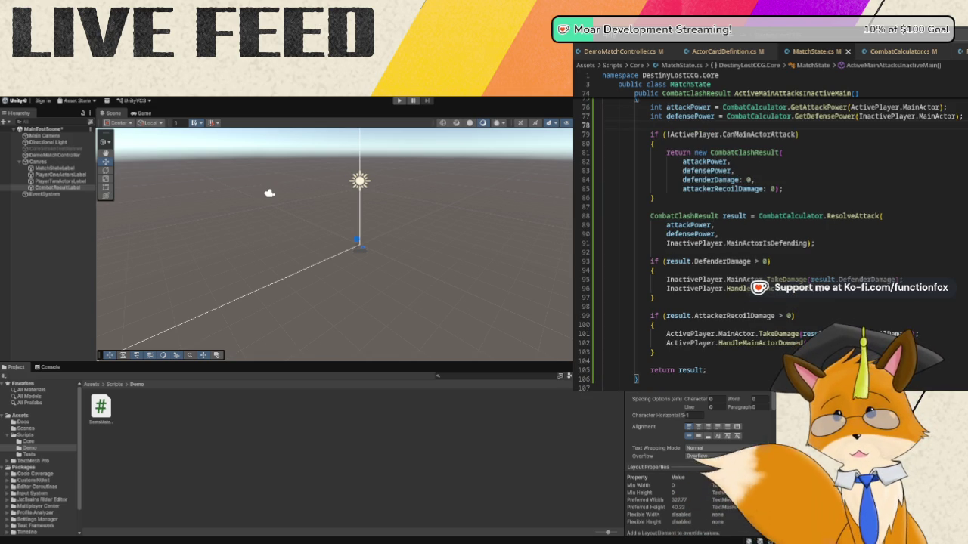
# - Insert ActivePlayer.TurnState.MarkMainAttackUsed(); after the early-return check and save MatchState.cs
pyautogui.click(723, 198)
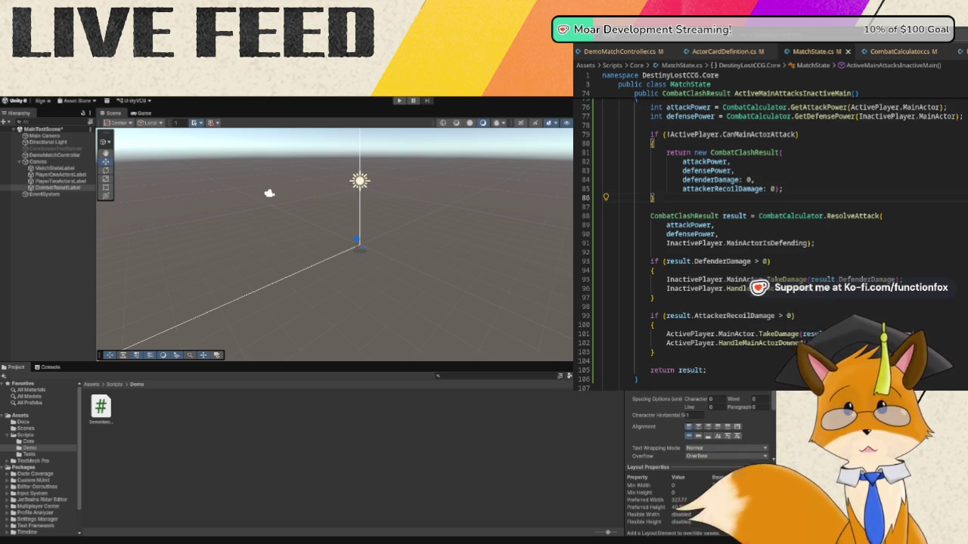
pyautogui.press('Return')
pyautogui.press('Return')
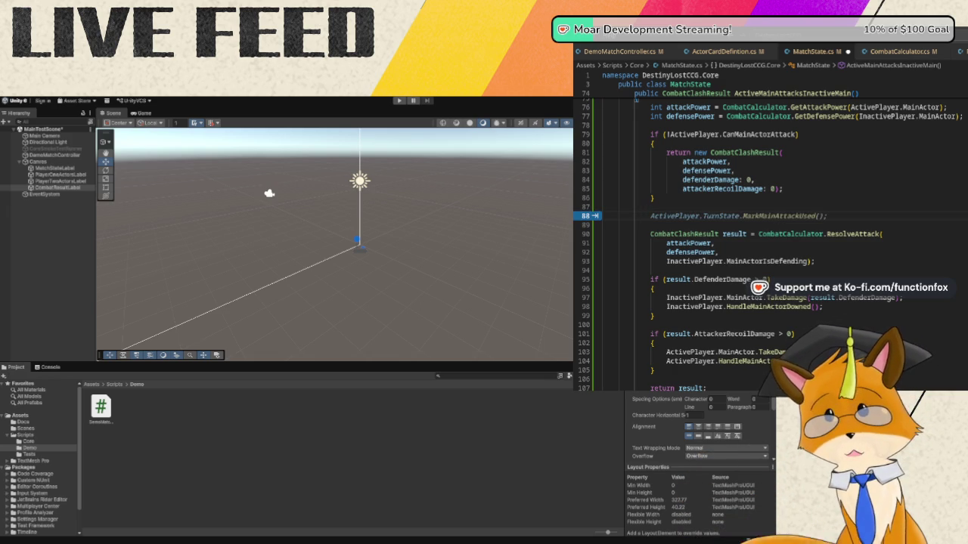
pyautogui.press('Tab')
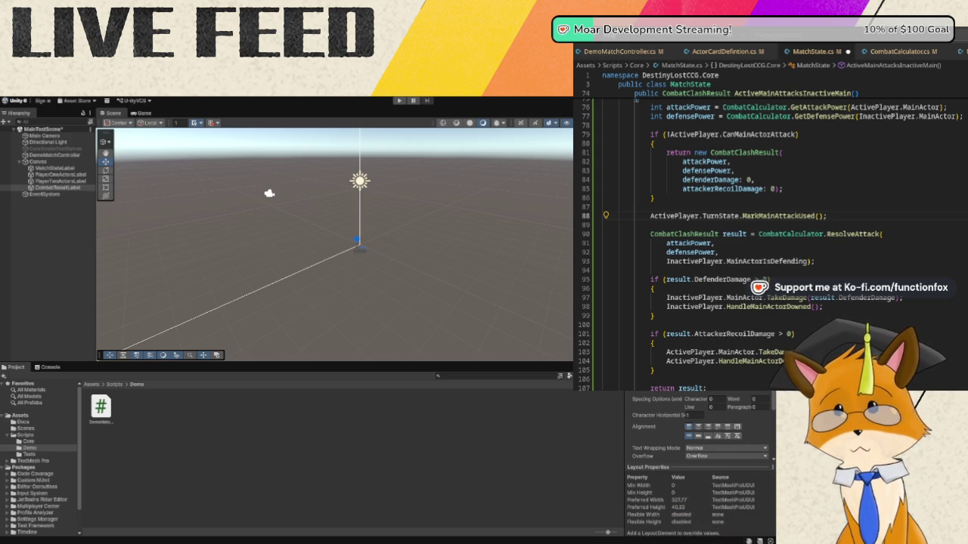
pyautogui.hotkey('ctrl', 's')
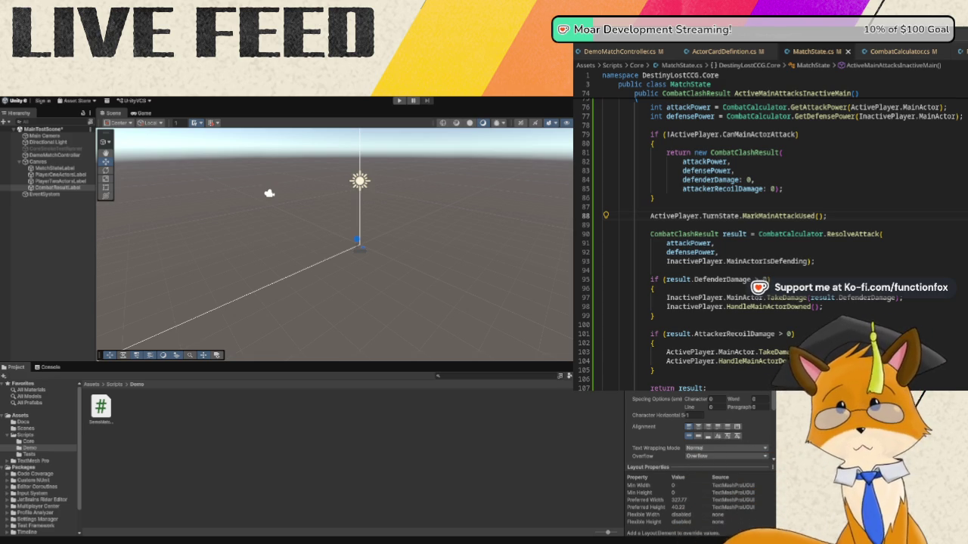
# - In DemoMatchController.cs, place the cursor on the Turn 3 'Combat resolved' log line
pyautogui.click(637, 50)
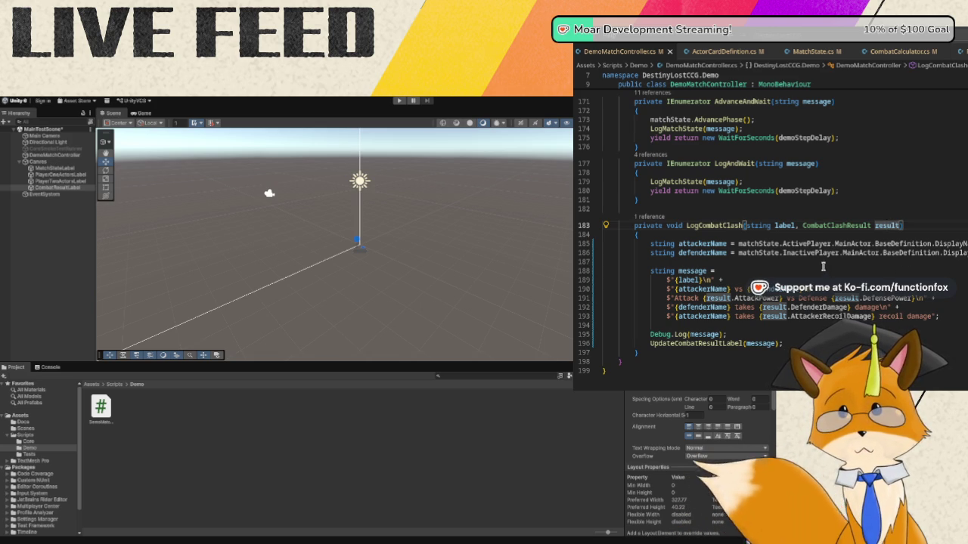
pyautogui.scroll(10, 817, 222)
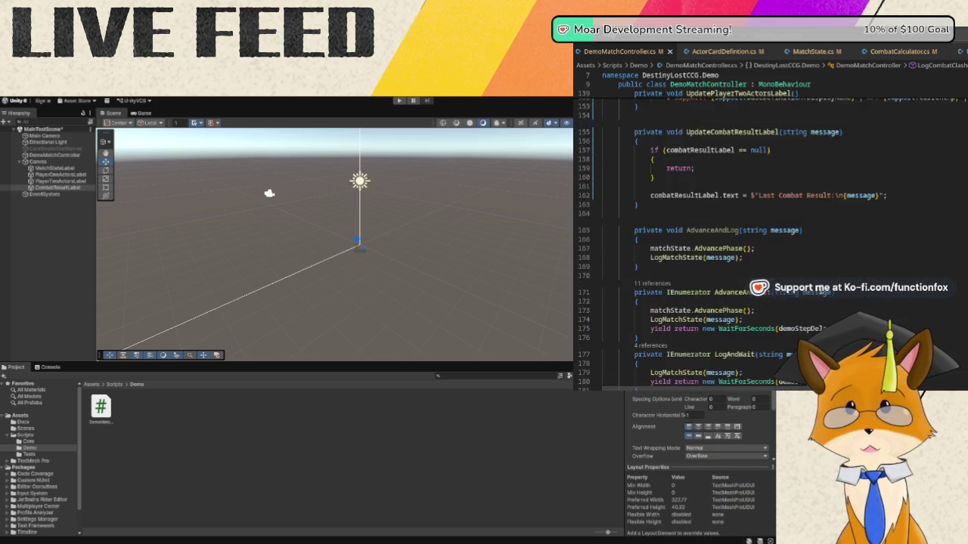
pyautogui.scroll(15, 826, 284)
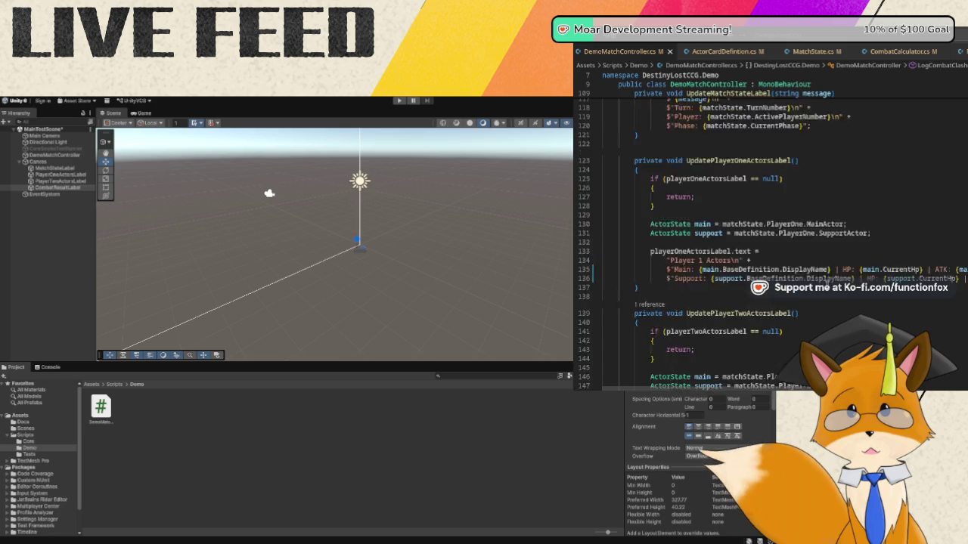
pyautogui.scroll(6, 829, 285)
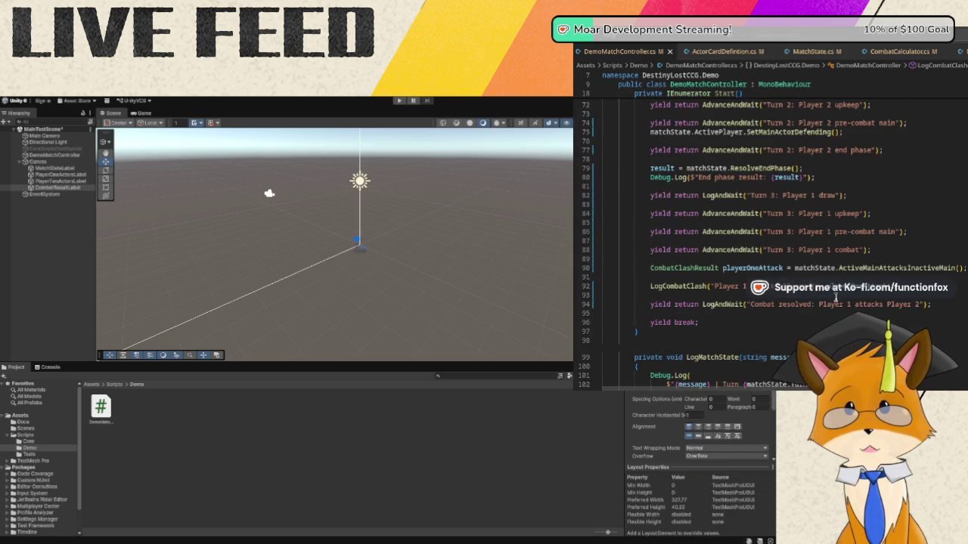
pyautogui.scroll(1, 842, 262)
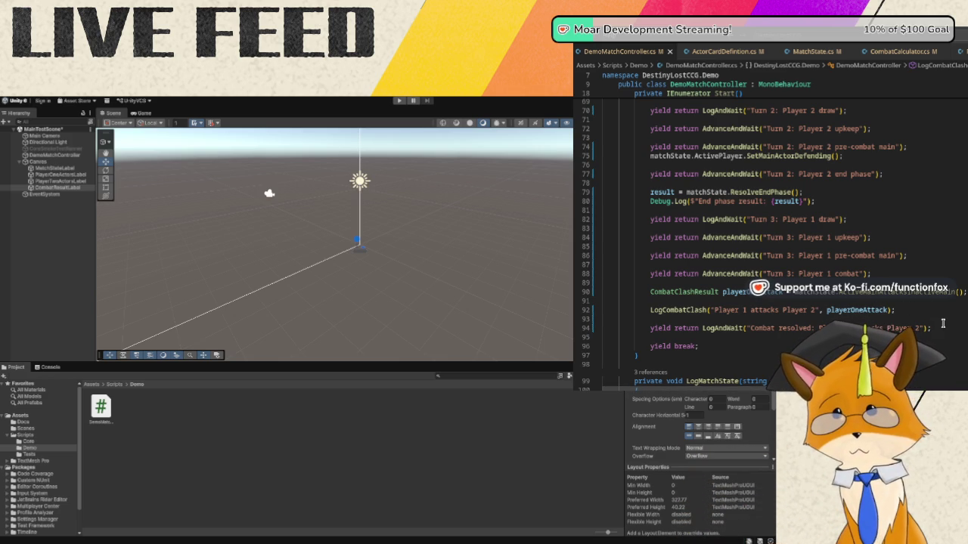
pyautogui.click(935, 329)
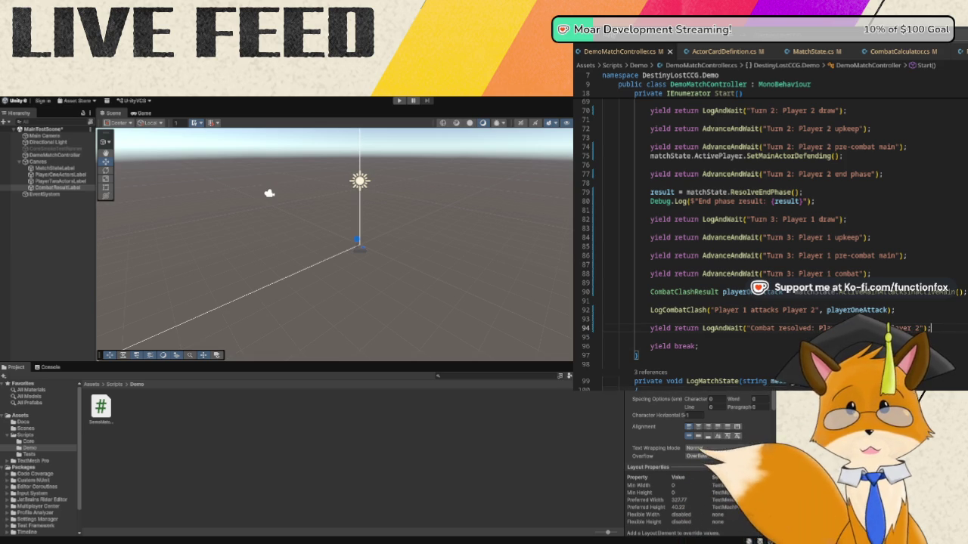
# - Add a CombatClashResult secondAttackAttempt call and log it as Player 1's second attack attempt
pyautogui.press('Return')
pyautogui.press('Return')
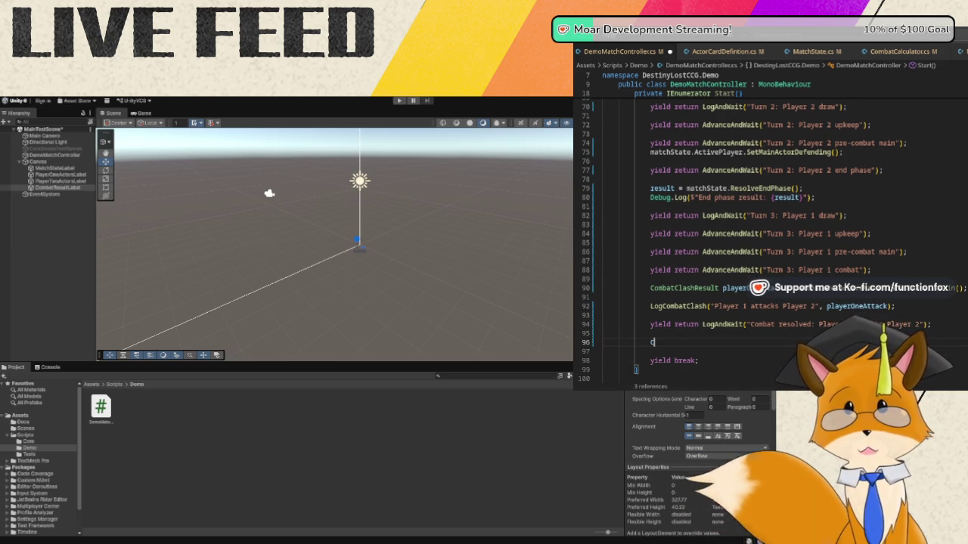
pyautogui.write('CombatClashResul')
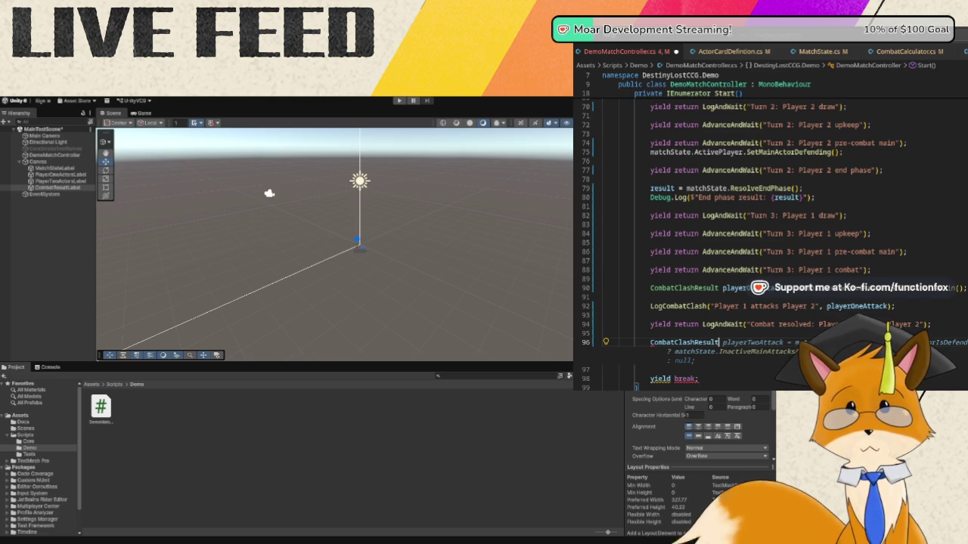
pyautogui.write('t ')
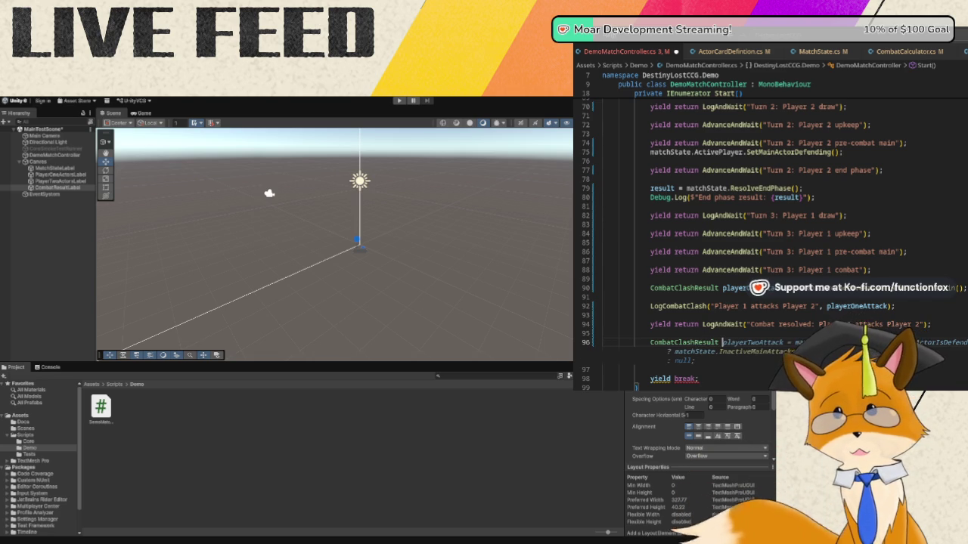
pyautogui.write('secondAt')
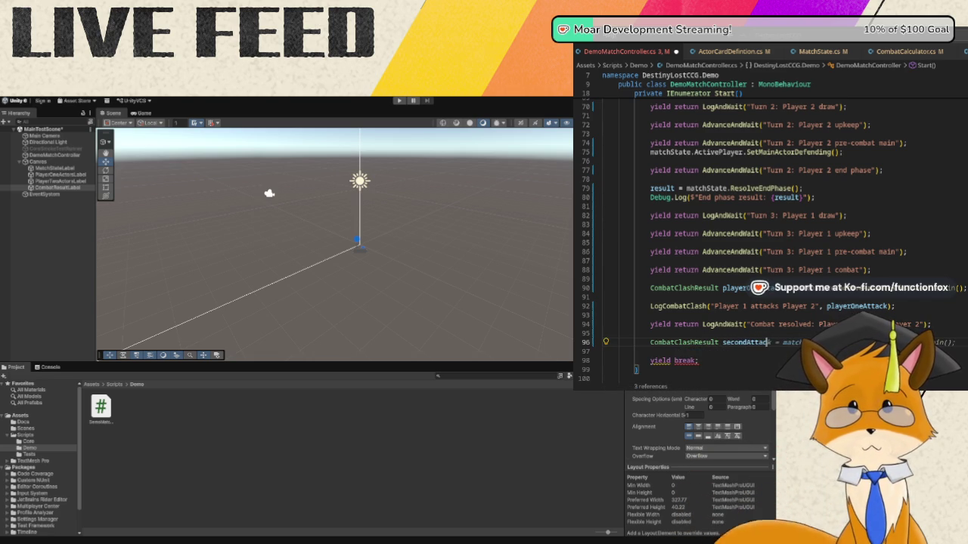
pyautogui.write('tackAttempt')
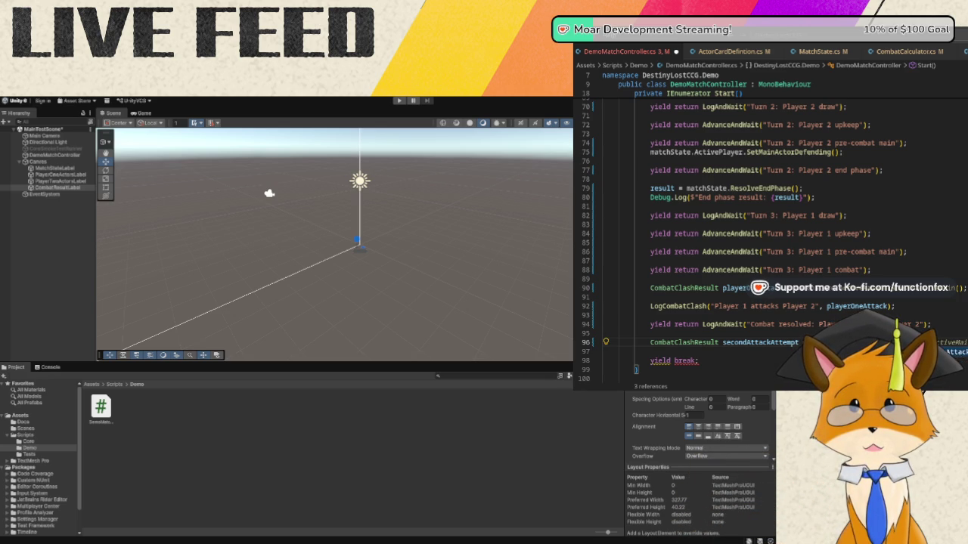
pyautogui.press('Tab')
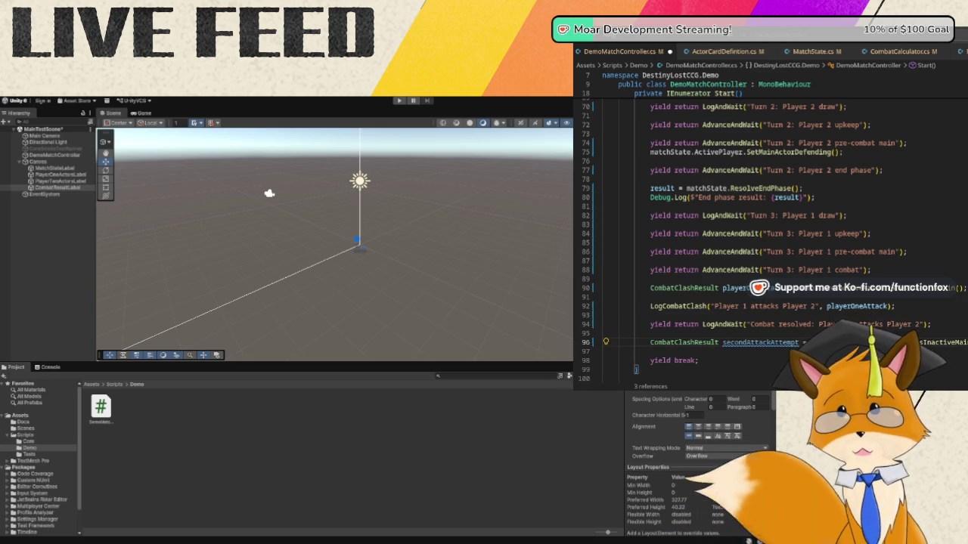
pyautogui.press('Return')
pyautogui.press('Return')
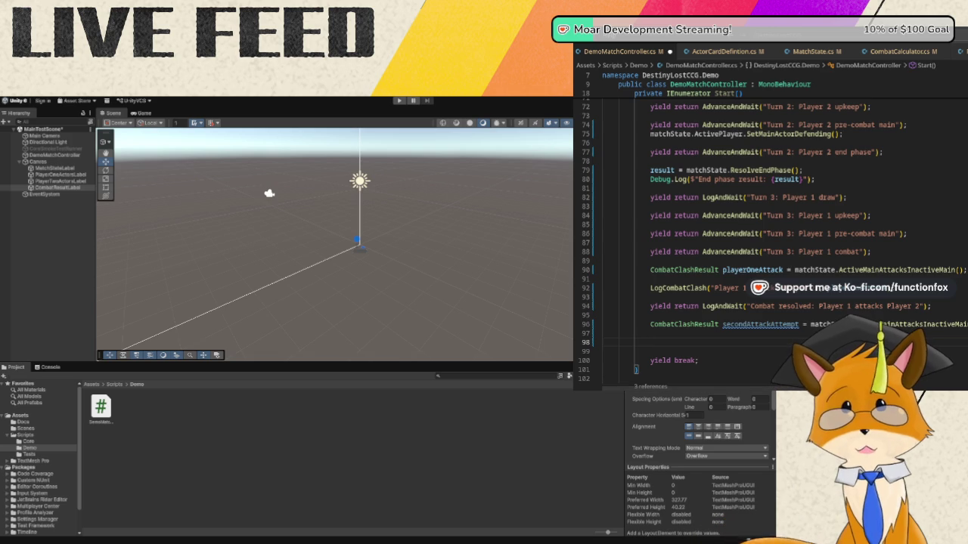
pyautogui.write('LogCombatCla')
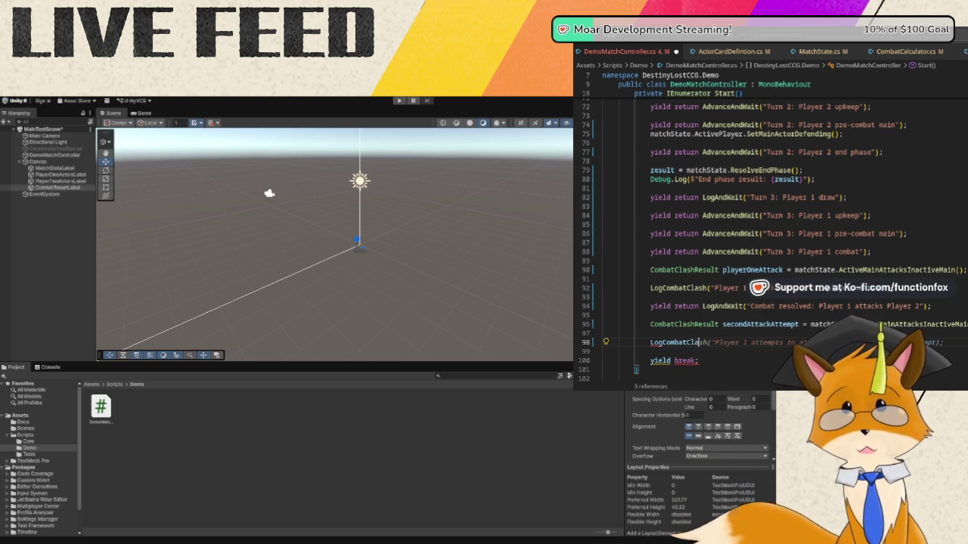
pyautogui.write('sh("Player')
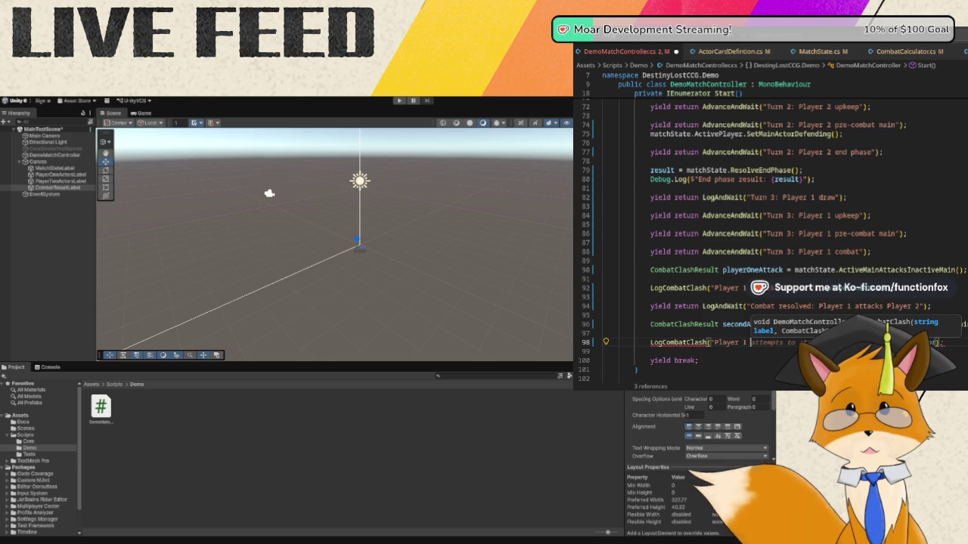
pyautogui.write('1 attempts sec')
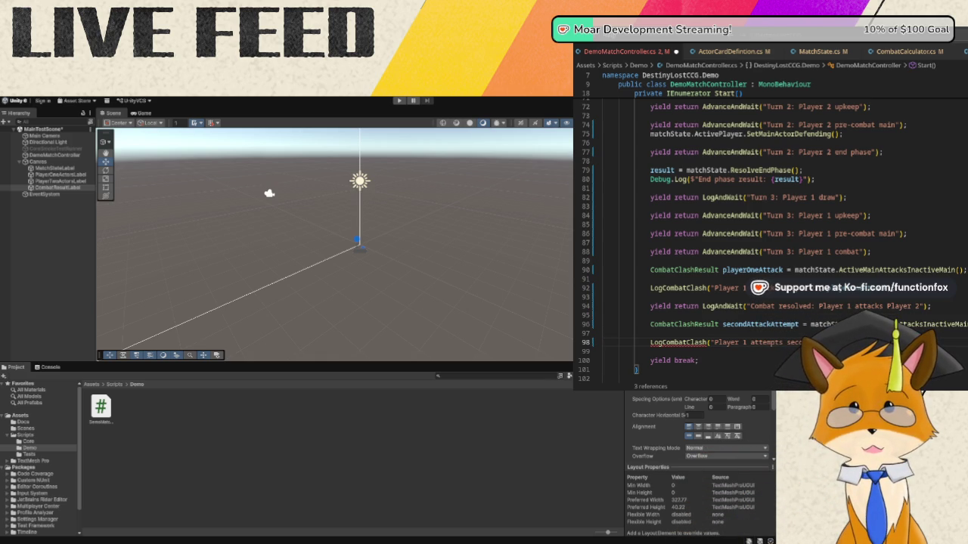
pyautogui.press('Return')
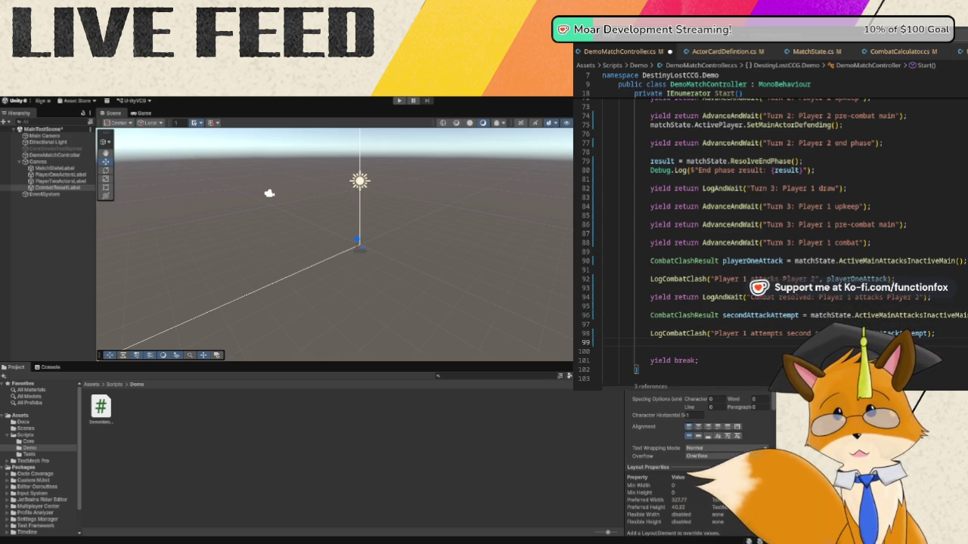
# - Add yield return LogAndWait("Second attack should fail."); below the clash log
pyautogui.press('Return')
pyautogui.write('yield')
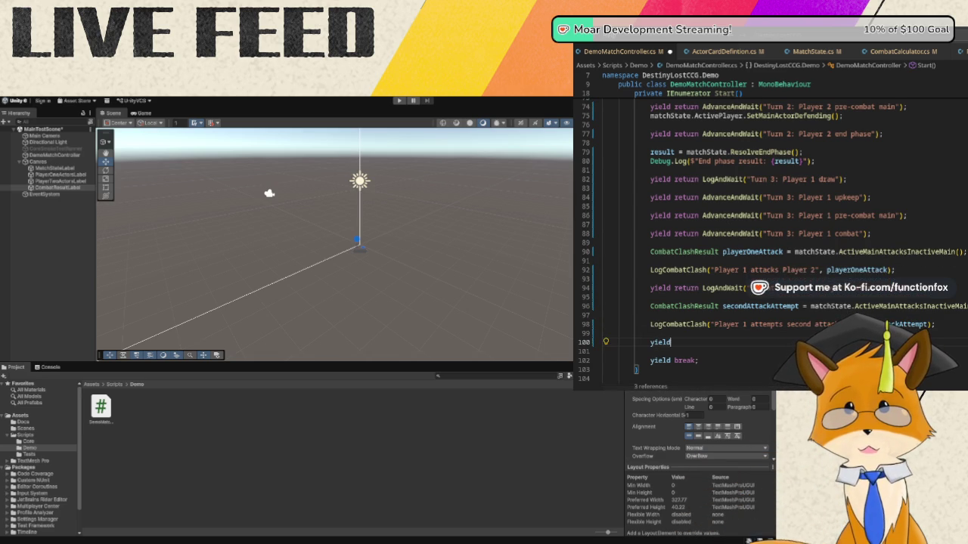
pyautogui.write(' return ')
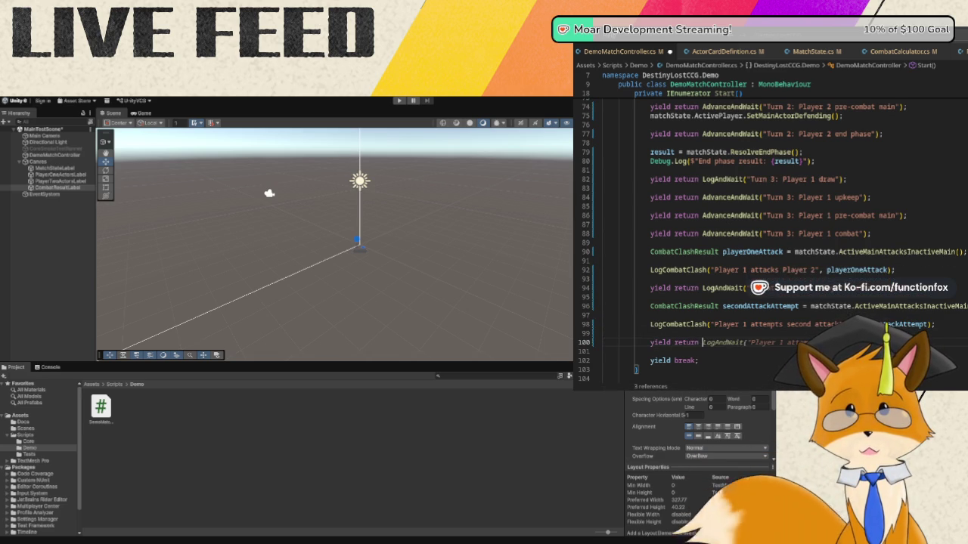
pyautogui.write('LogAndWait("Player 1 att')
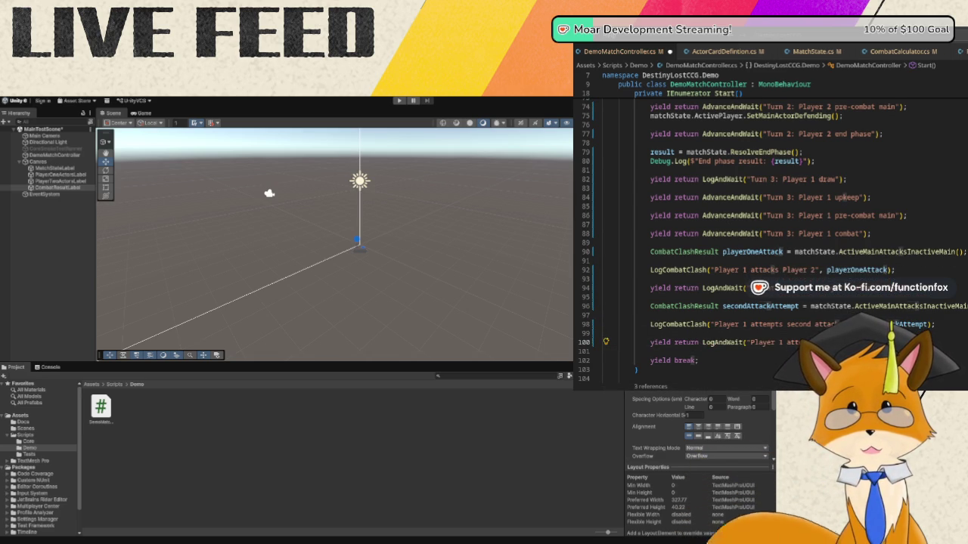
pyautogui.press('Tab')
pyautogui.hotkey('ctrl', 'w')
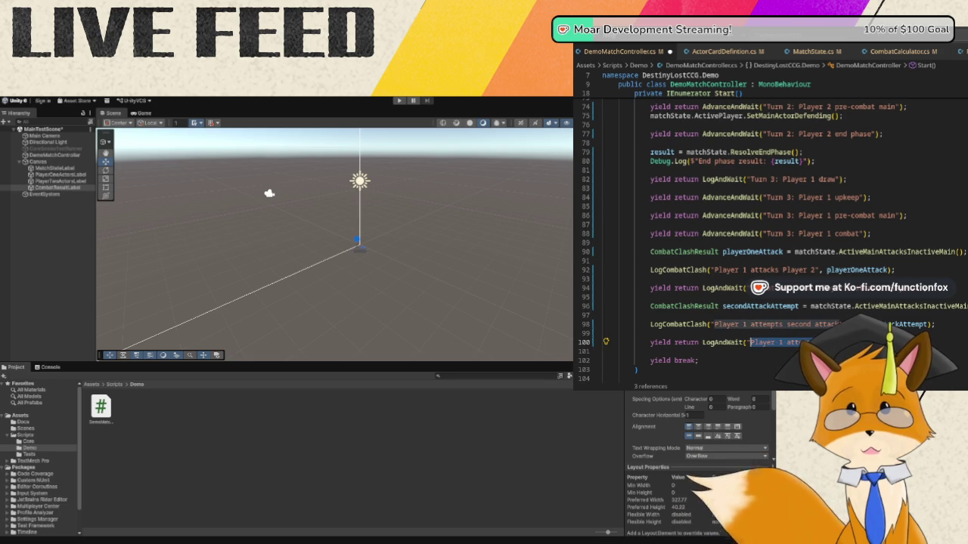
pyautogui.write('Secon')
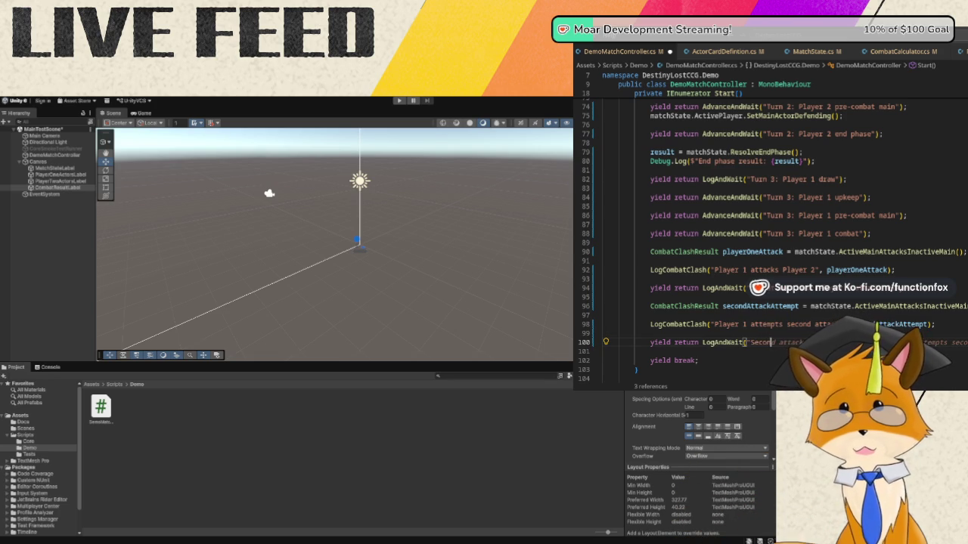
pyautogui.press('Tab')
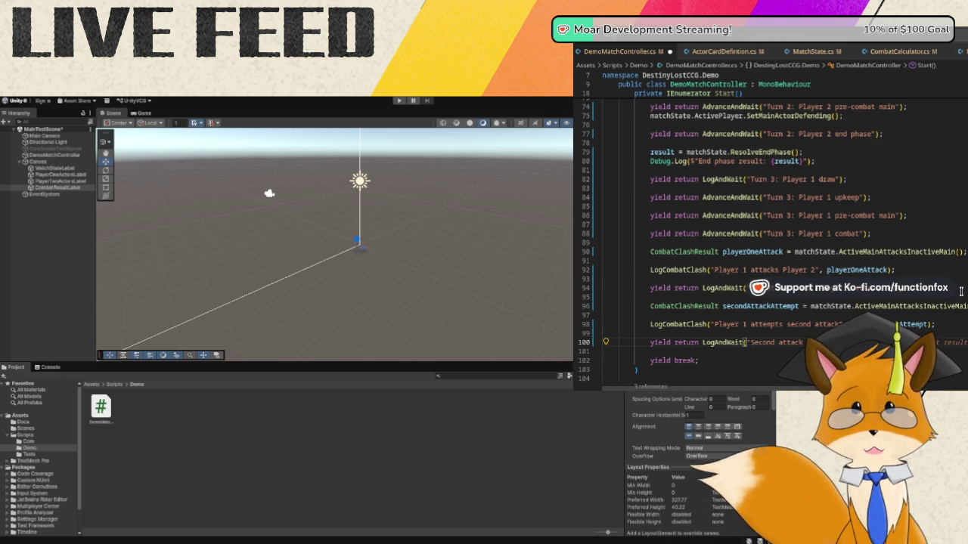
pyautogui.click(944, 324)
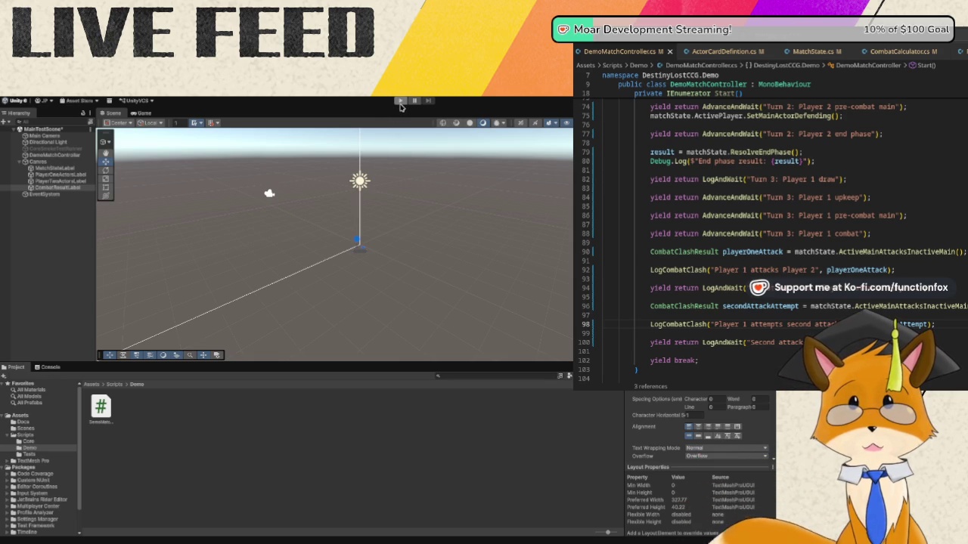
# - Play the demo in Unity, confirm Player 1's second attack deals 0 damage, then stop
pyautogui.click(400, 106)
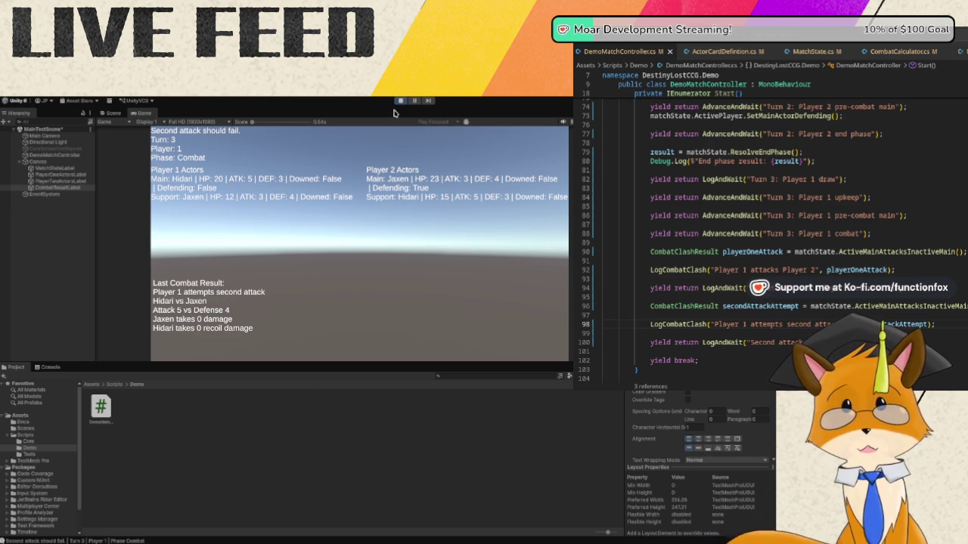
pyautogui.click(400, 101)
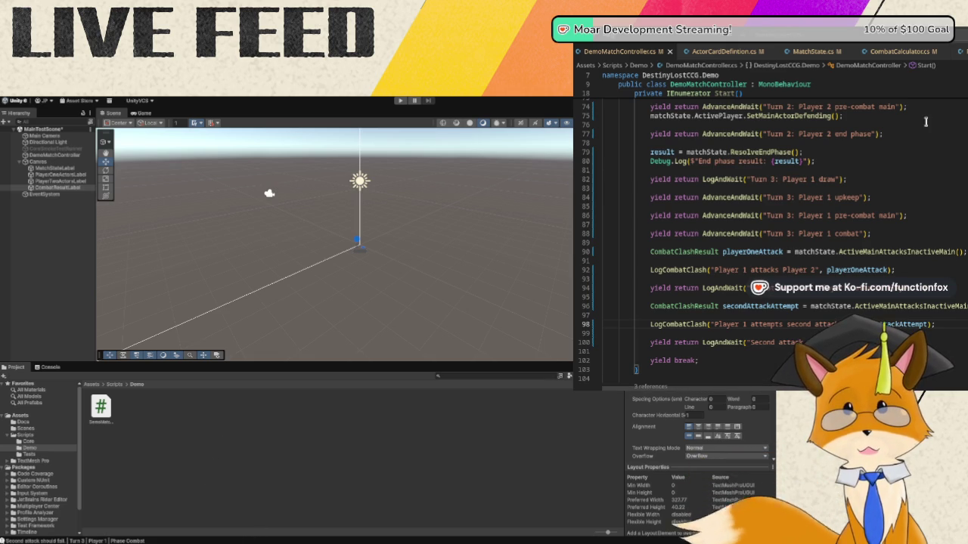
# - Scroll PlayerState.cs to ResetTurnUsage and open a new line after ActionUsage.Reset();
pyautogui.scroll(-3, 772, 242)
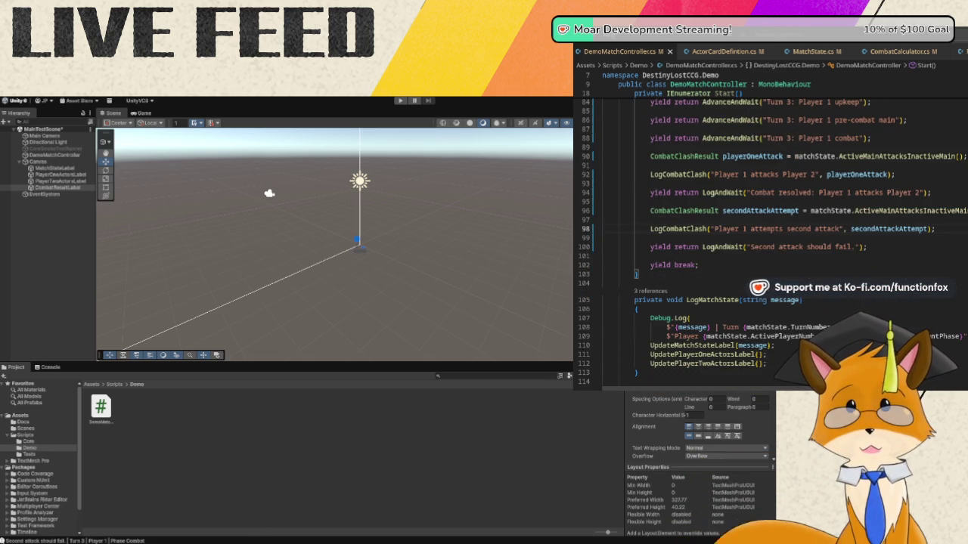
pyautogui.scroll(2, 771, 227)
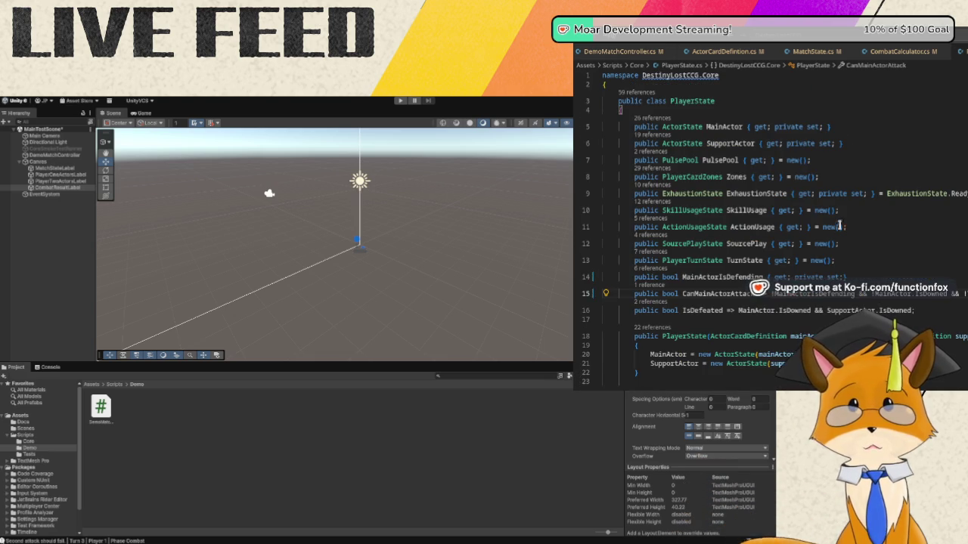
pyautogui.scroll(-3, 862, 195)
pyautogui.scroll(-4, 862, 195)
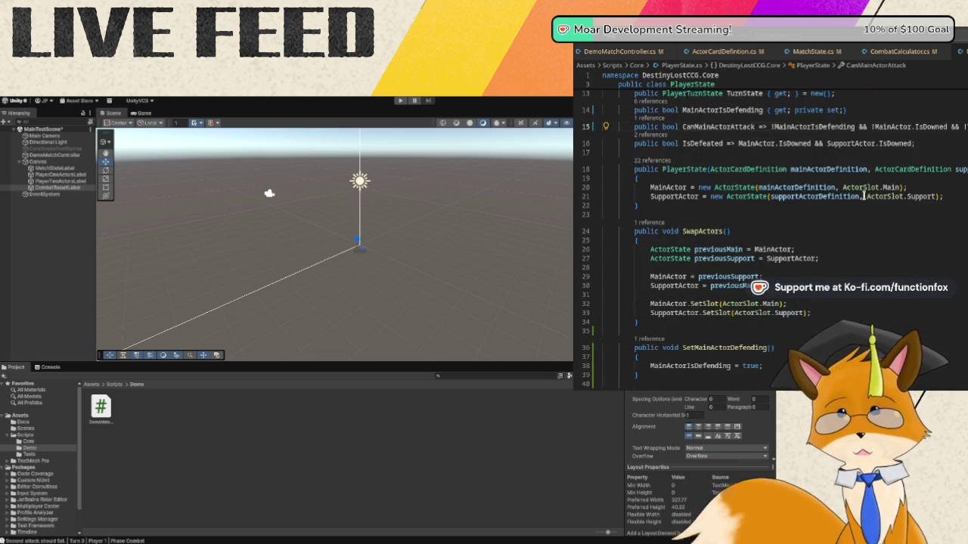
pyautogui.scroll(-10, 863, 195)
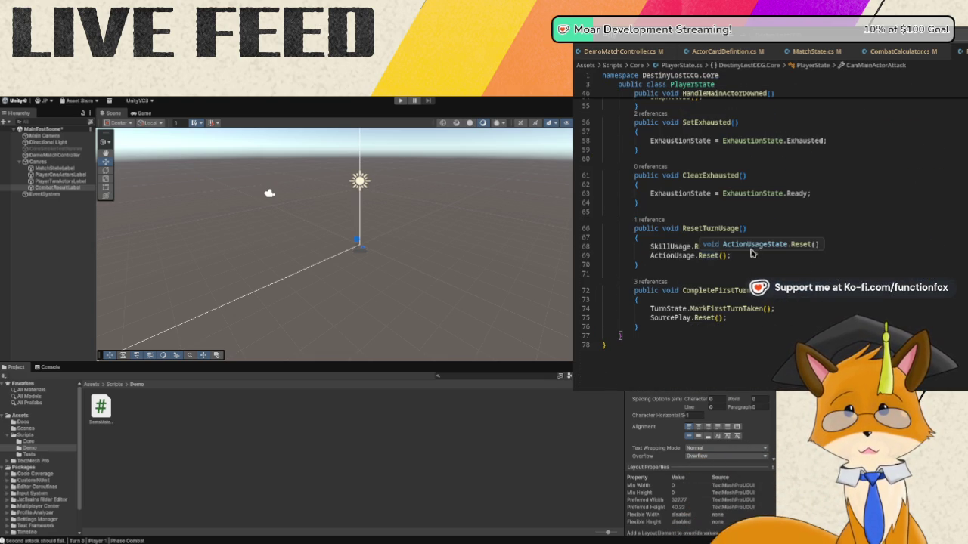
pyautogui.click(755, 255)
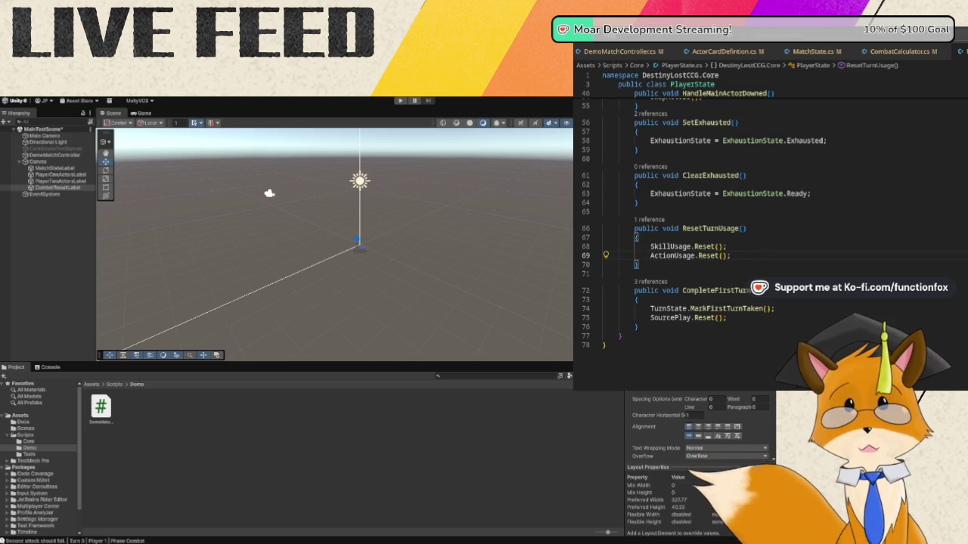
pyautogui.press('Return')
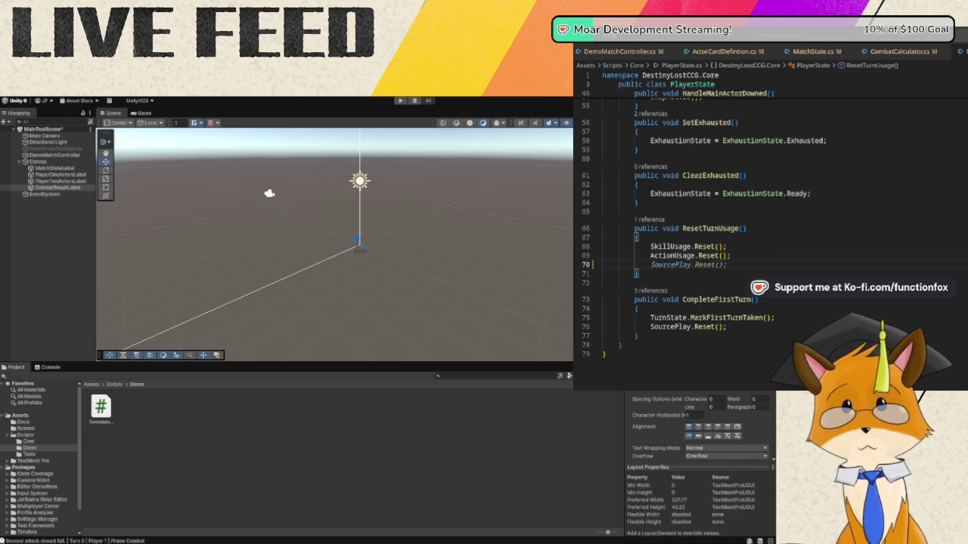
# - Complete the new line as TurnState.ResetTurnAttack(); inside ResetTurnUsage
pyautogui.write('TurnState.')
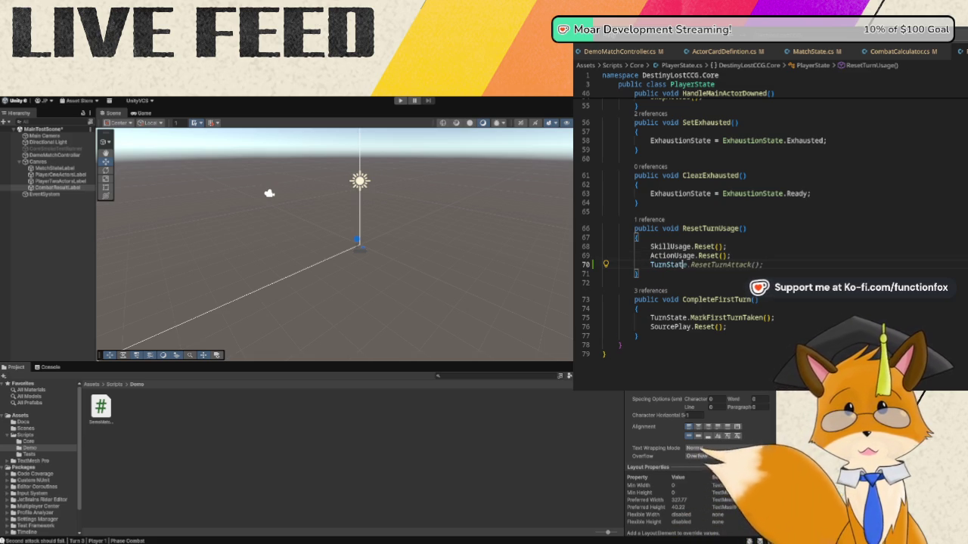
pyautogui.press('Tab')
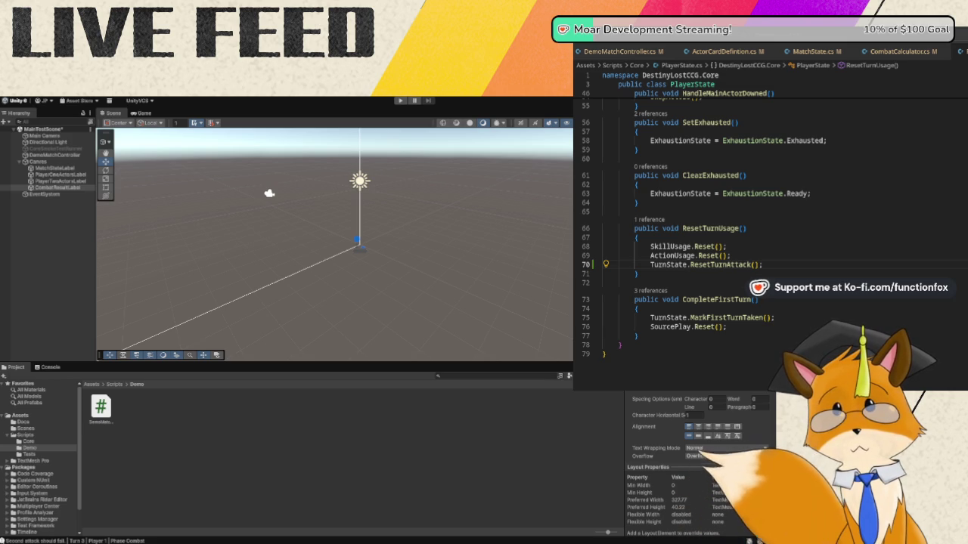
pyautogui.hotkey('ctrl', 'Tab')
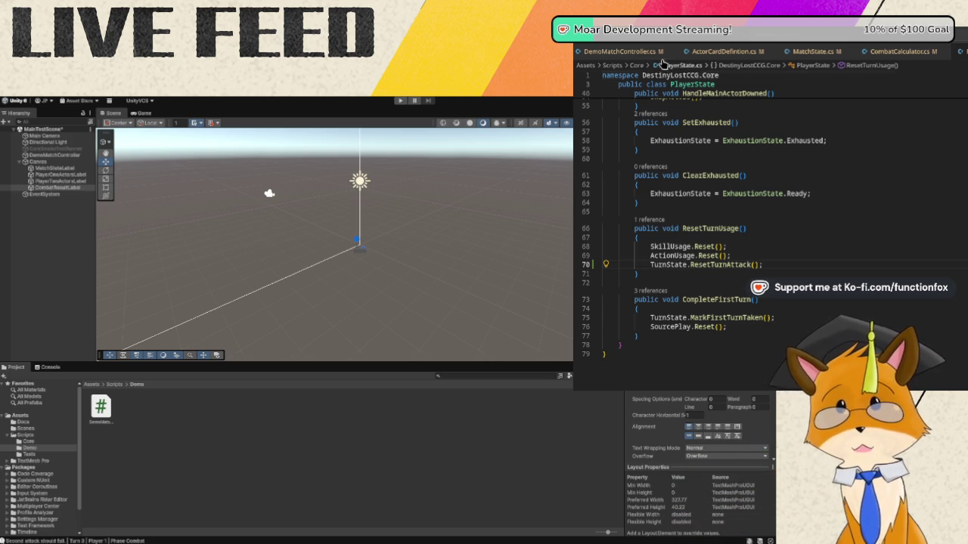
# - After the second-attack message, add AdvanceAndWait lines for Turn 3's post-combat main and end phases
pyautogui.scroll(3, 832, 169)
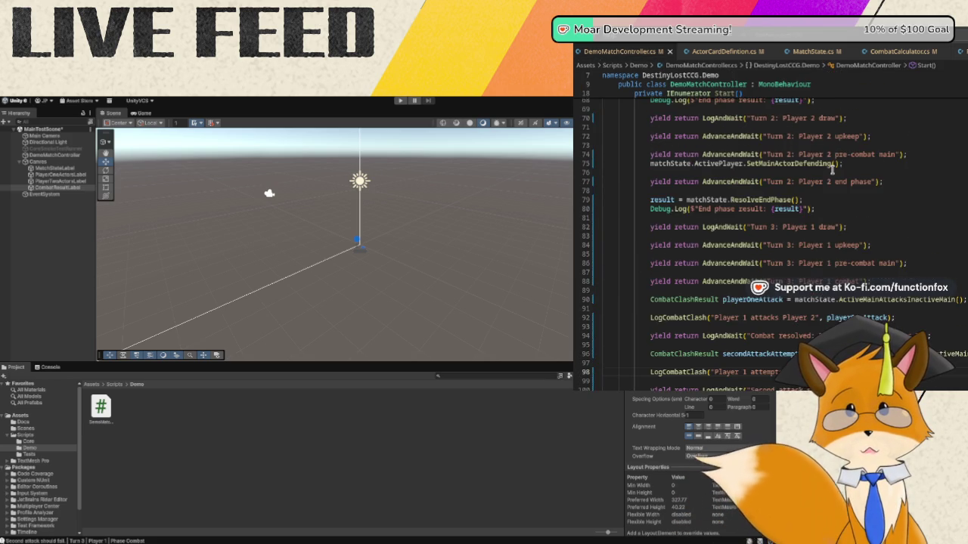
pyautogui.scroll(-2, 832, 169)
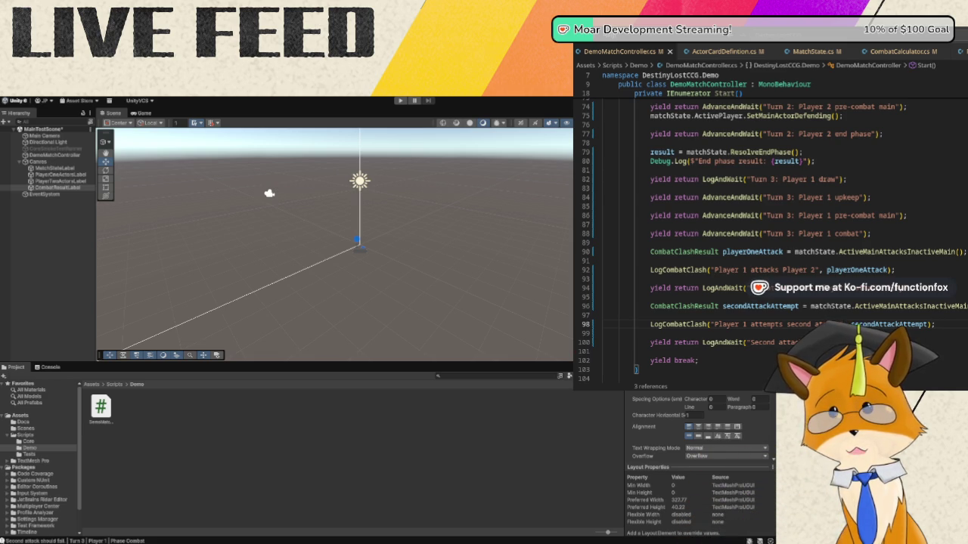
pyautogui.click(912, 343)
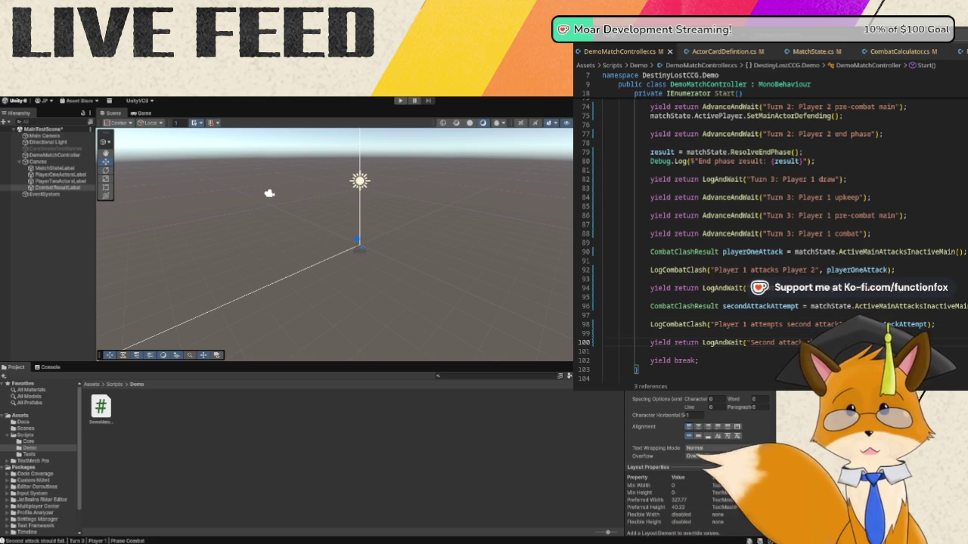
pyautogui.press('Return')
pyautogui.press('Return')
pyautogui.write('yield return')
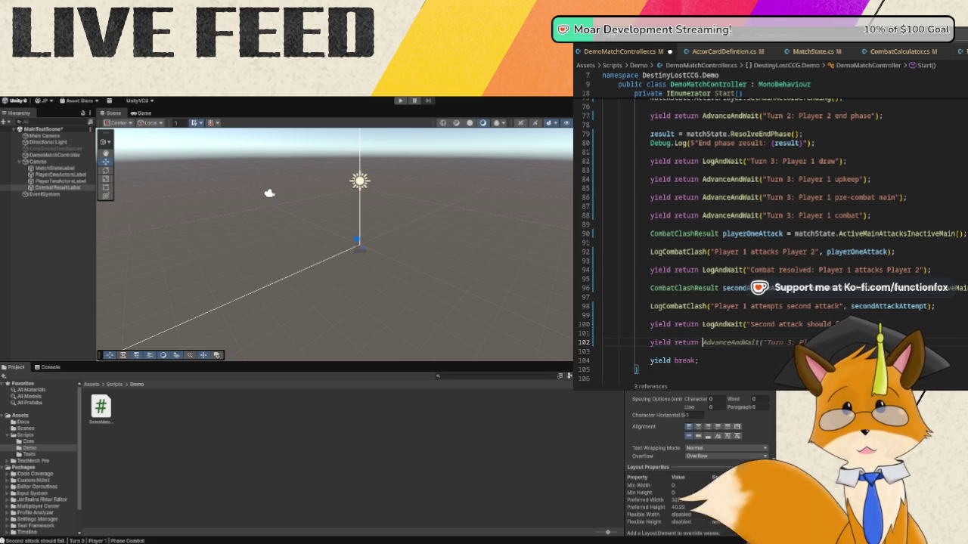
pyautogui.press('Tab')
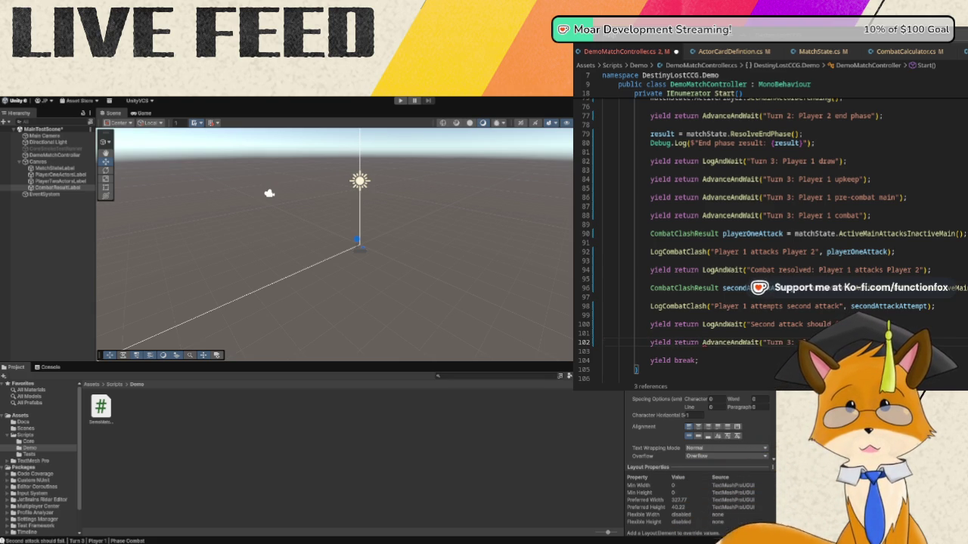
pyautogui.press('Return')
pyautogui.press('Return')
pyautogui.write('yiel')
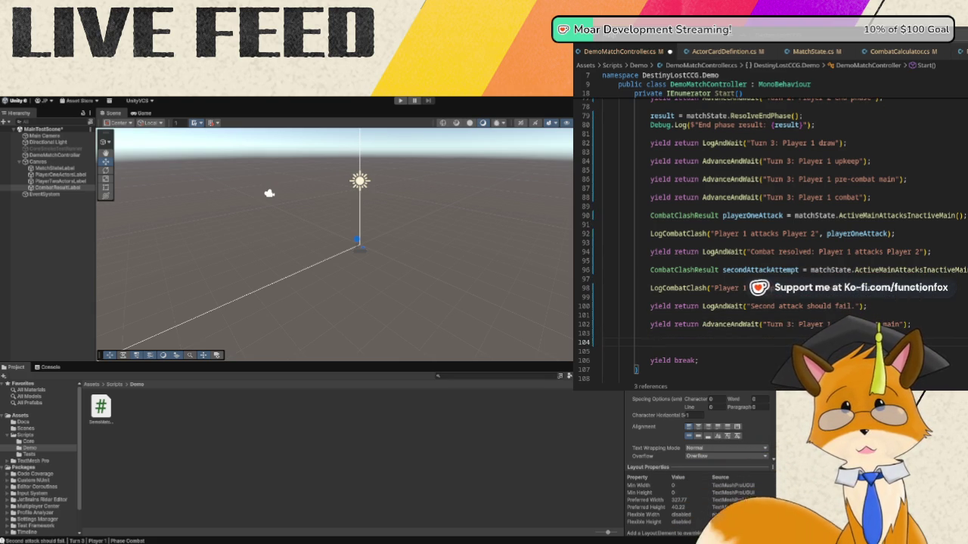
pyautogui.write('d return')
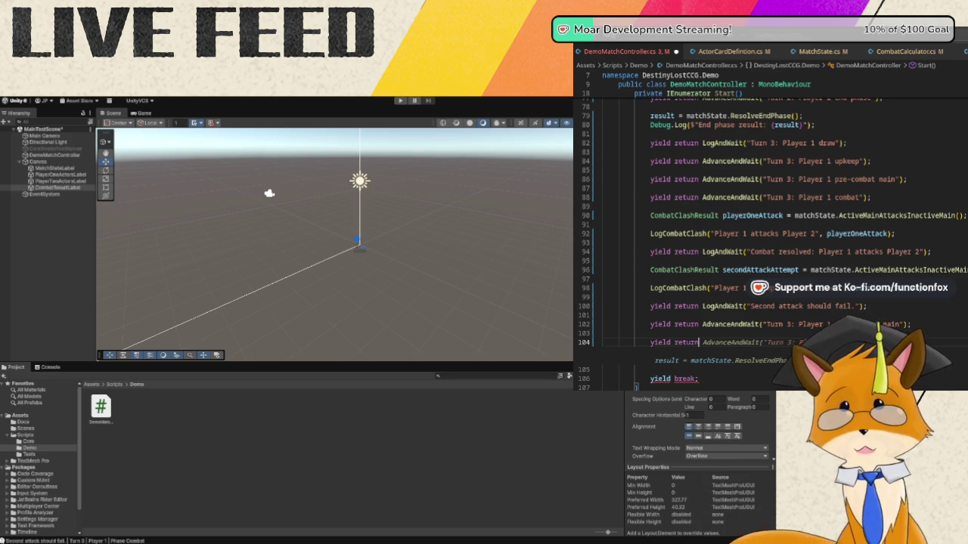
pyautogui.press('Tab')
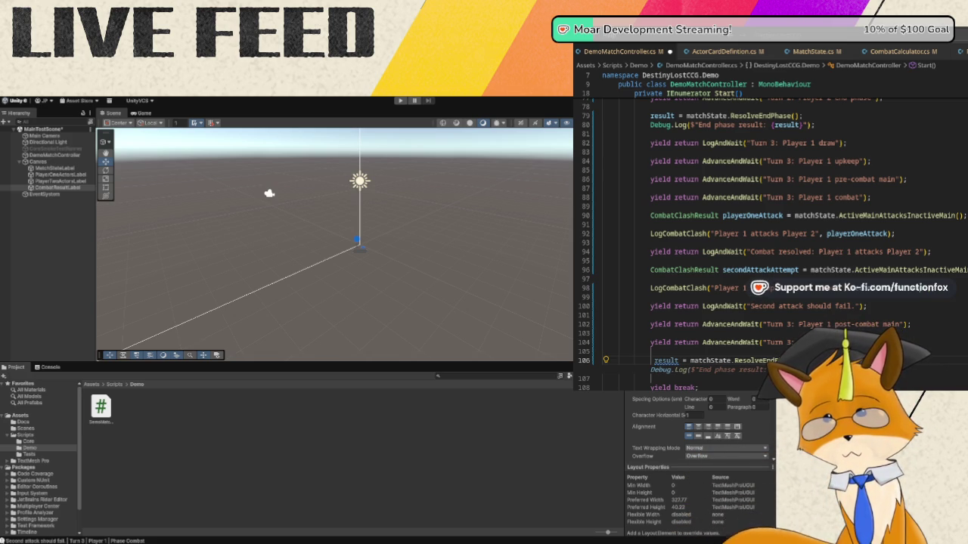
# - Fix and align the result = matchState.ResolveEndPhase(); line
pyautogui.press('Escape')
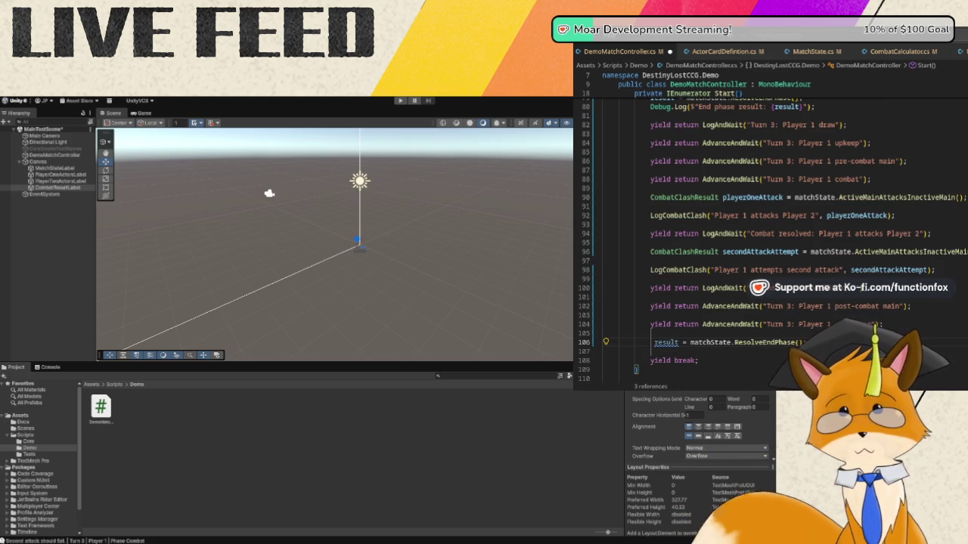
pyautogui.press('BackSpace')
pyautogui.press('BackSpace')
pyautogui.press('BackSpace')
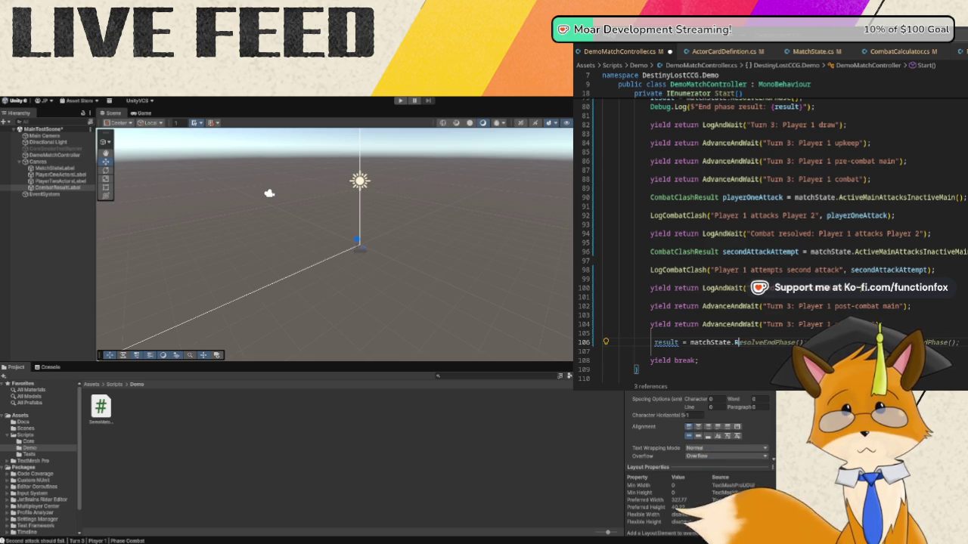
pyautogui.press('Left')
pyautogui.press('Left')
pyautogui.press('Left')
pyautogui.press('Tab')
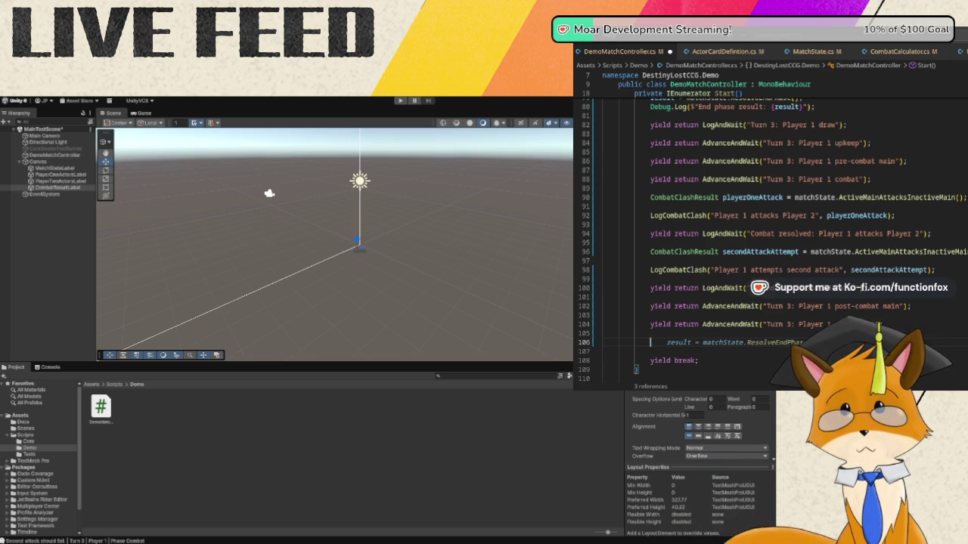
pyautogui.hotkey('shift', 'Tab')
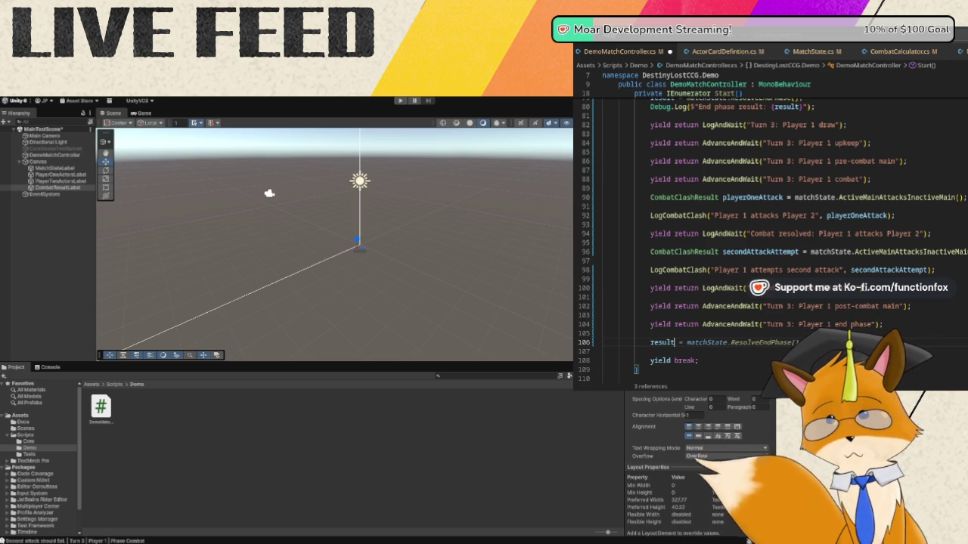
pyautogui.hotkey('ctrl', 'Right')
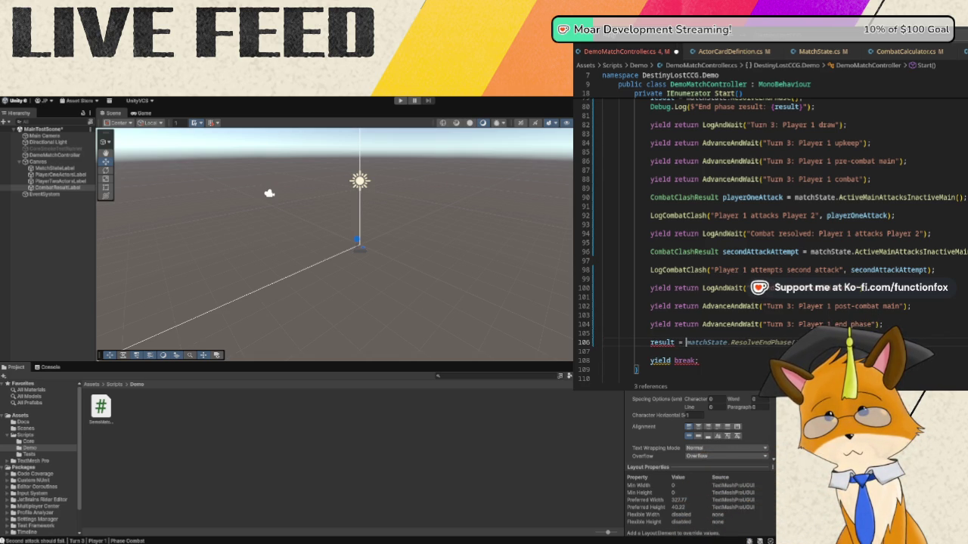
pyautogui.press('Tab')
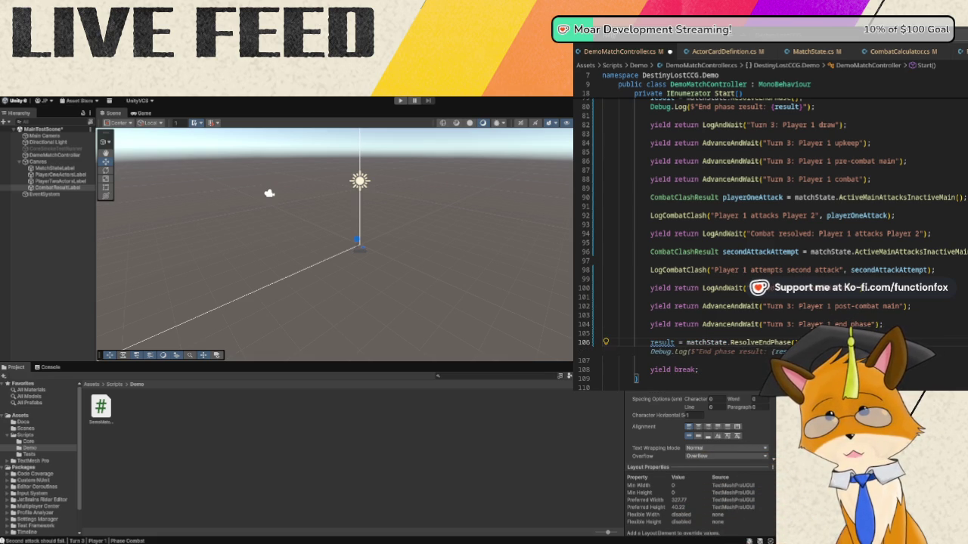
pyautogui.write(';')
# - Log the end-phase result, start a "Turn 4: Player" LogAndWait line, and select the end-phase lines
pyautogui.press('Down')
pyautogui.press('Tab')
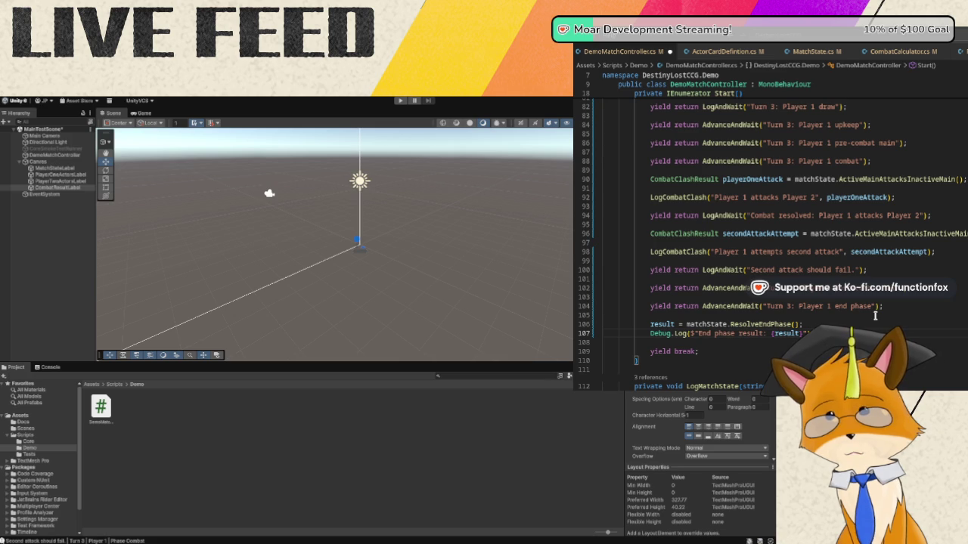
pyautogui.write(';')
pyautogui.press('Return')
pyautogui.write('yield return Log')
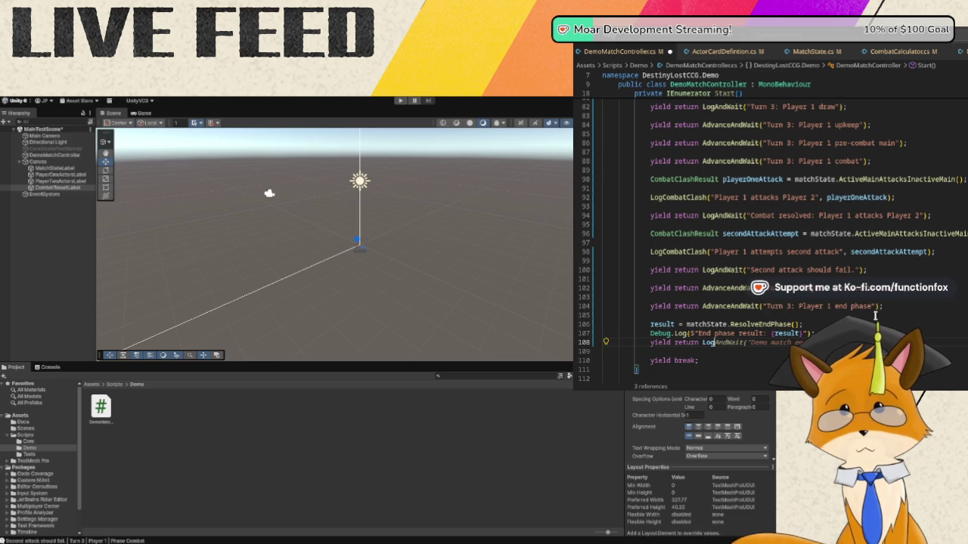
pyautogui.write('AndWait(')
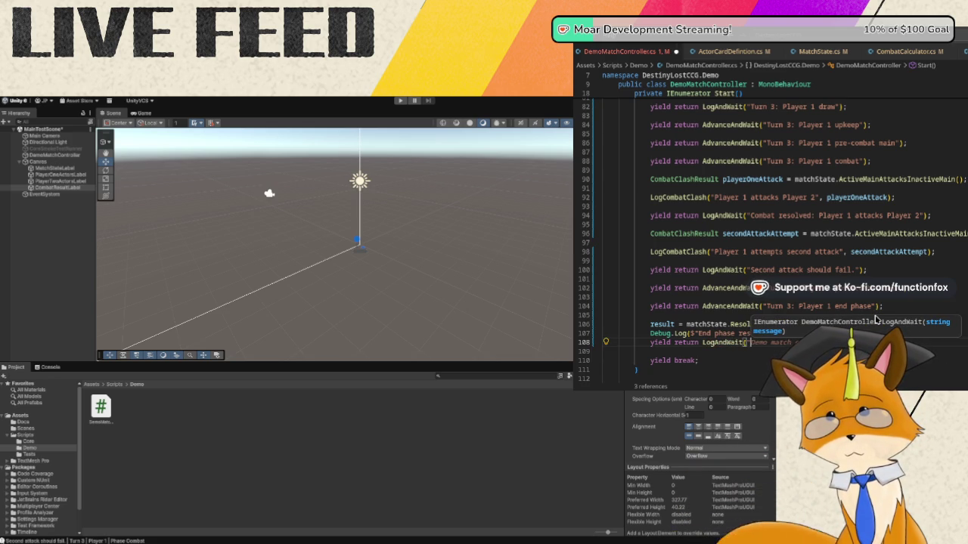
pyautogui.write('"Turn 4')
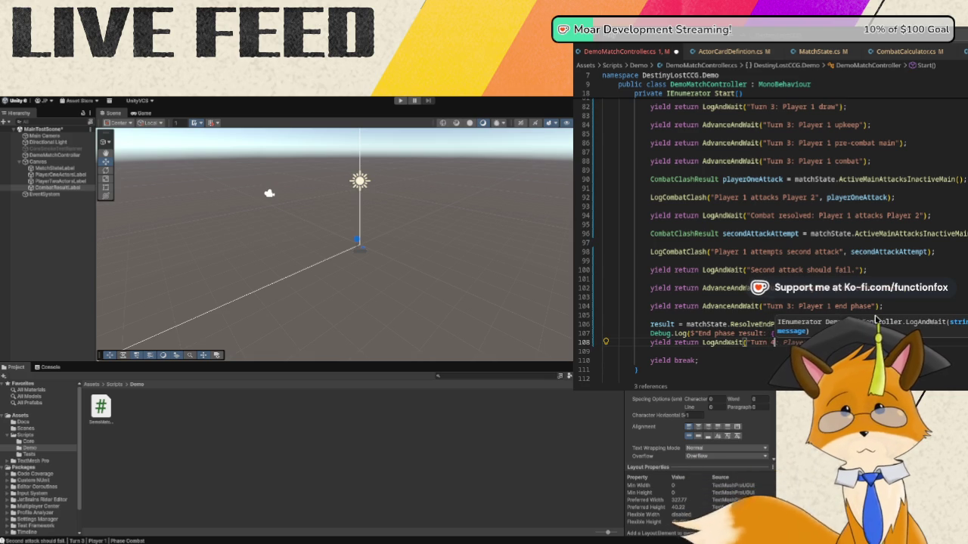
pyautogui.press('Tab')
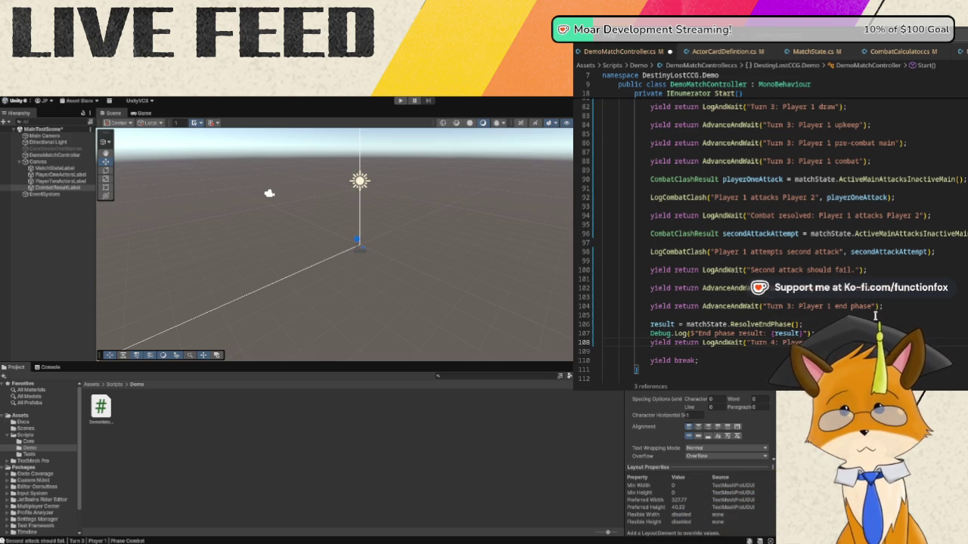
pyautogui.press('Return')
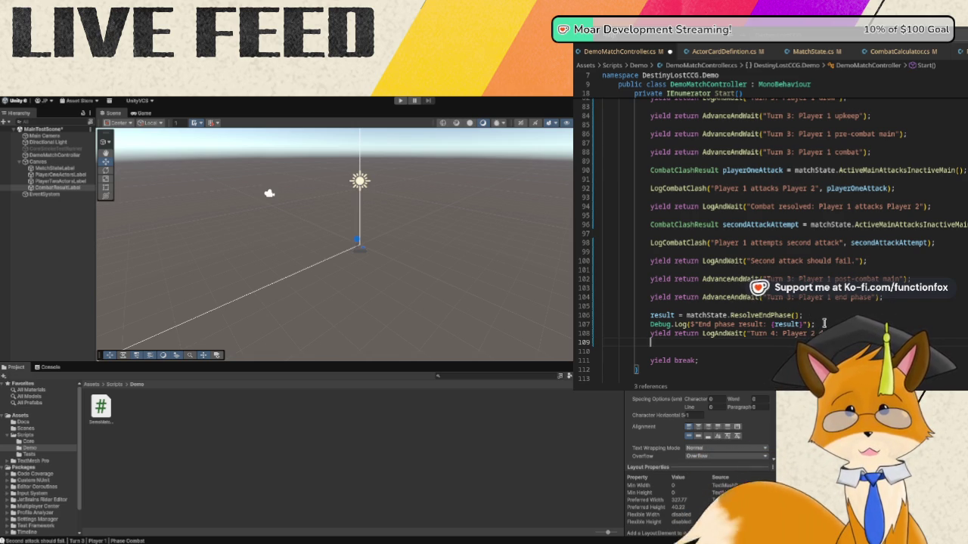
pyautogui.moveTo(824, 324); pyautogui.dragTo(650, 316)
pyautogui.hotkey('ctrl', 'c')
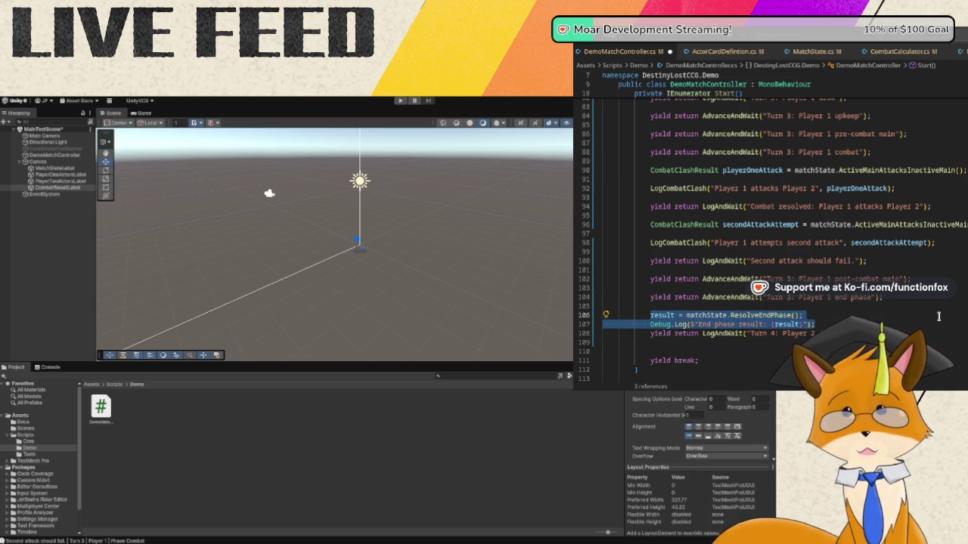
# - Complete the line as "Turn 4: Player 2 draw" and paste the end-phase resolution and log lines below
pyautogui.click(939, 333)
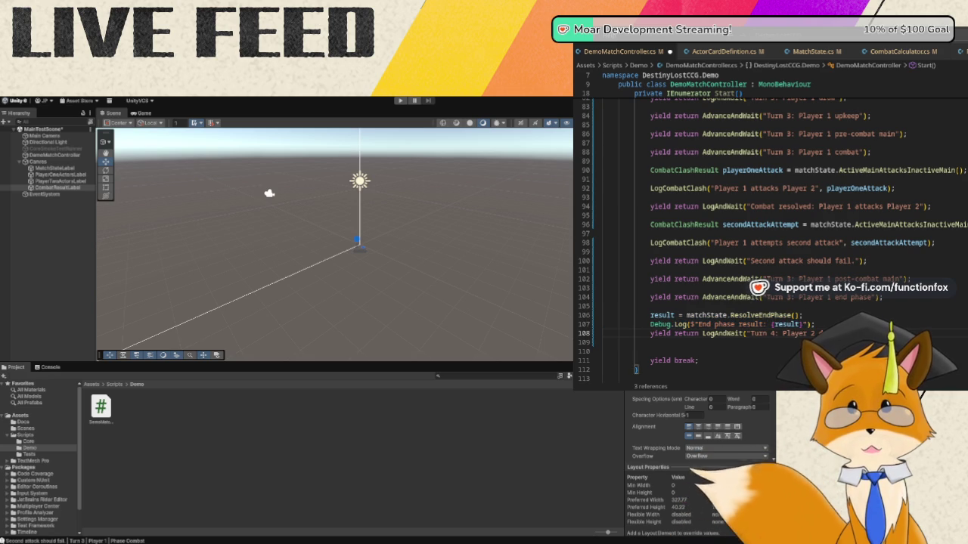
pyautogui.write('2 draw')
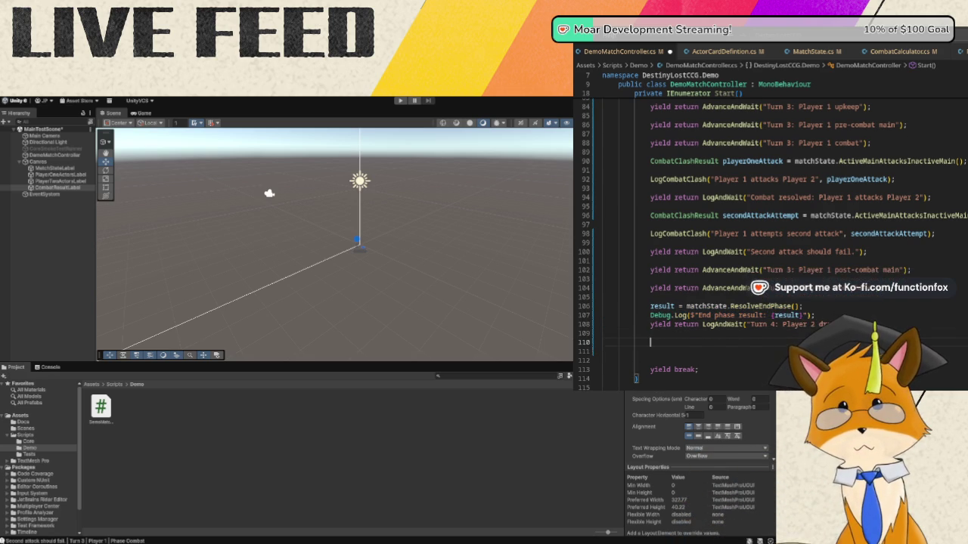
pyautogui.press('End')
pyautogui.press('Return')
pyautogui.press('Return')
pyautogui.hotkey('ctrl', 'v')
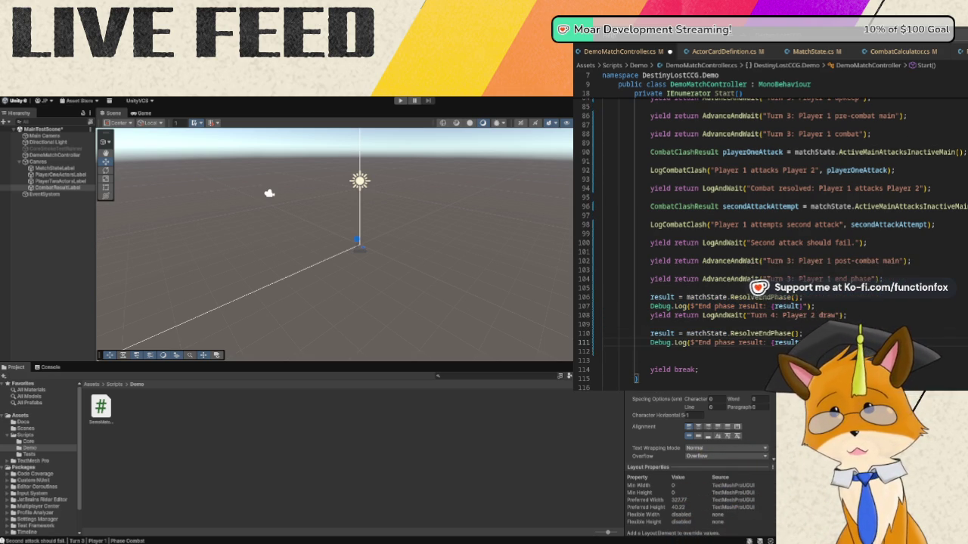
pyautogui.press('Return')
# - Add a LogAndWait("Turn 5: Player 1 draw") line, then select Turn 3's draw-through-attack lines
pyautogui.write('yield return Log')
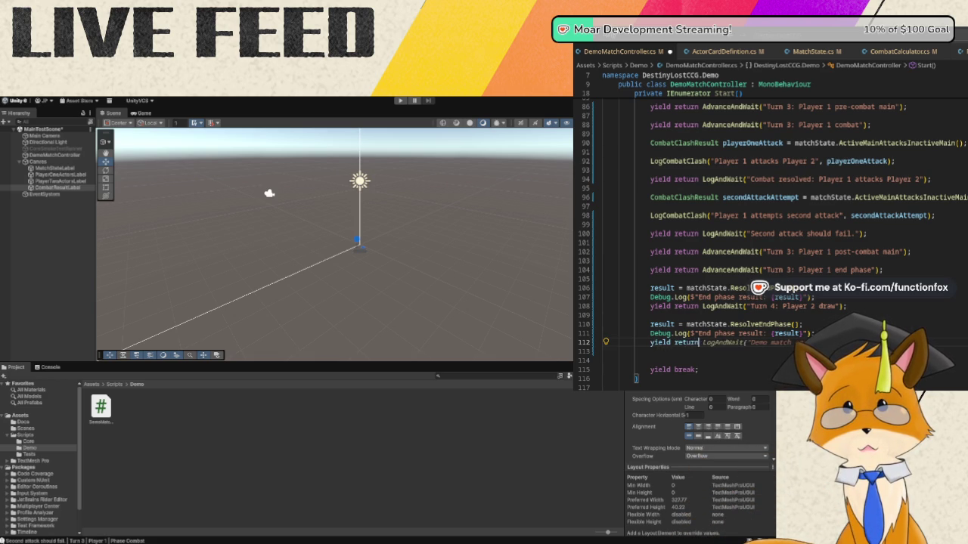
pyautogui.write('And')
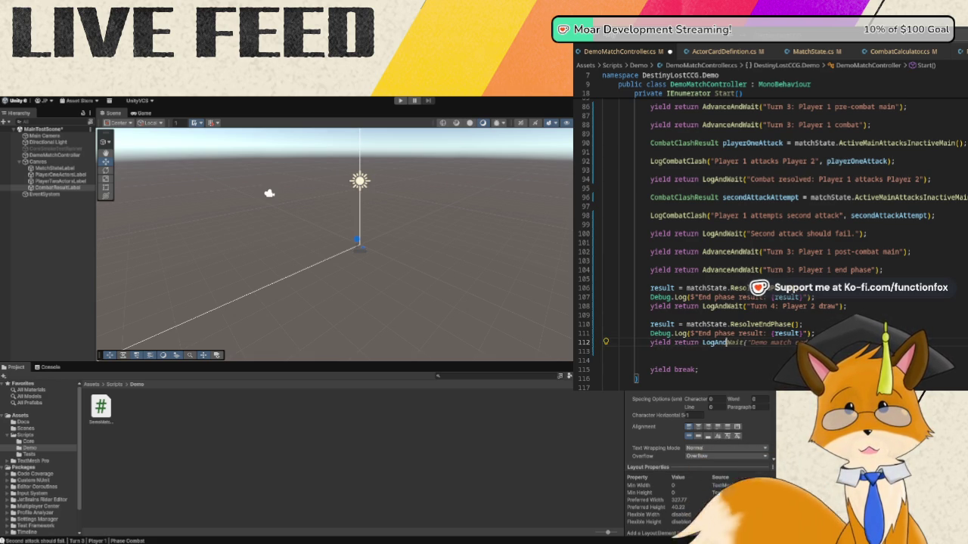
pyautogui.write('Wait("Turn 5')
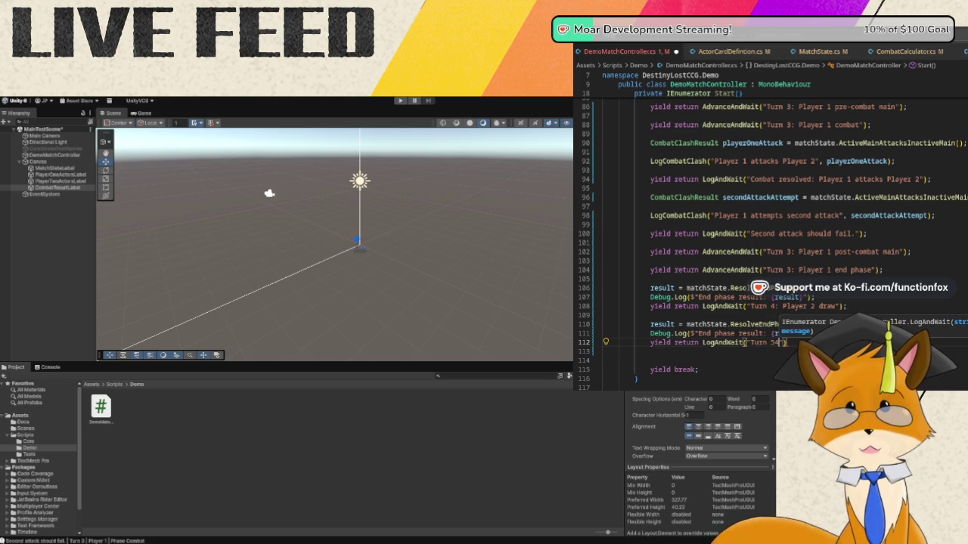
pyautogui.write(': Play')
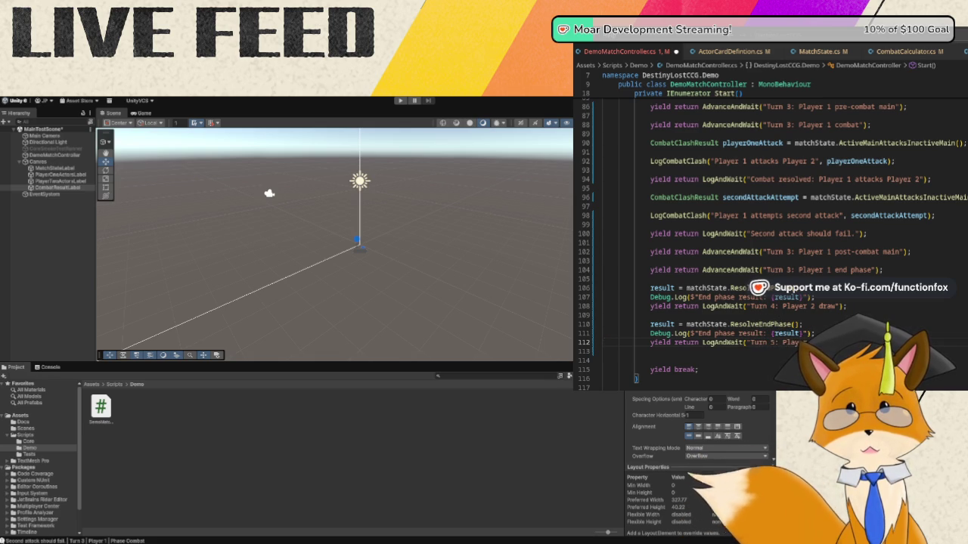
pyautogui.write('er 1')
pyautogui.press('Return')
pyautogui.press('Return')
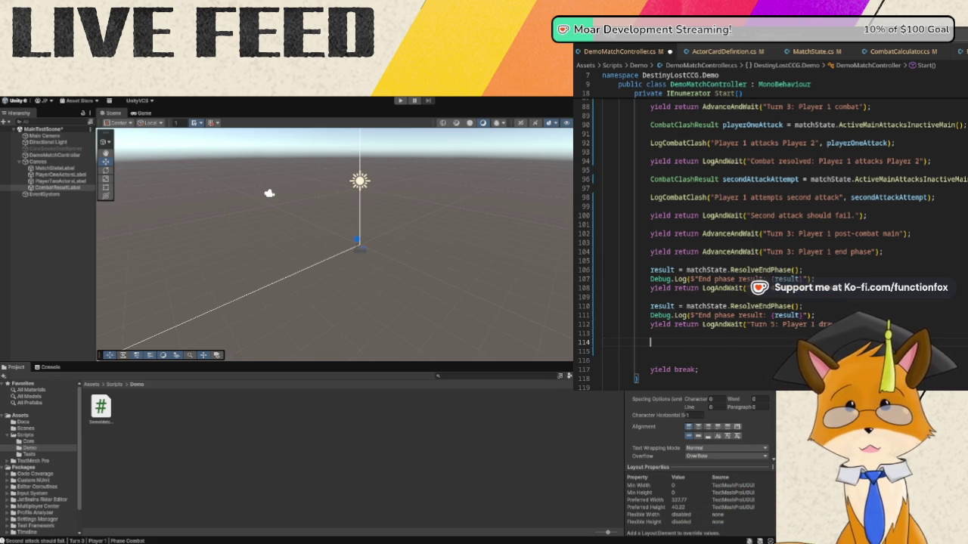
pyautogui.scroll(4, 665, 163)
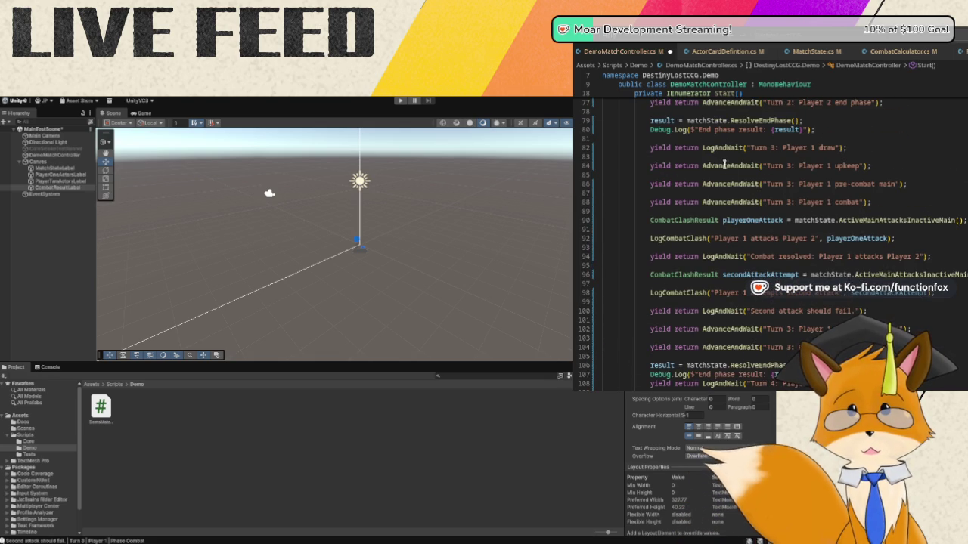
pyautogui.scroll(-4, 699, 170)
pyautogui.scroll(3, 729, 173)
pyautogui.scroll(1, 729, 174)
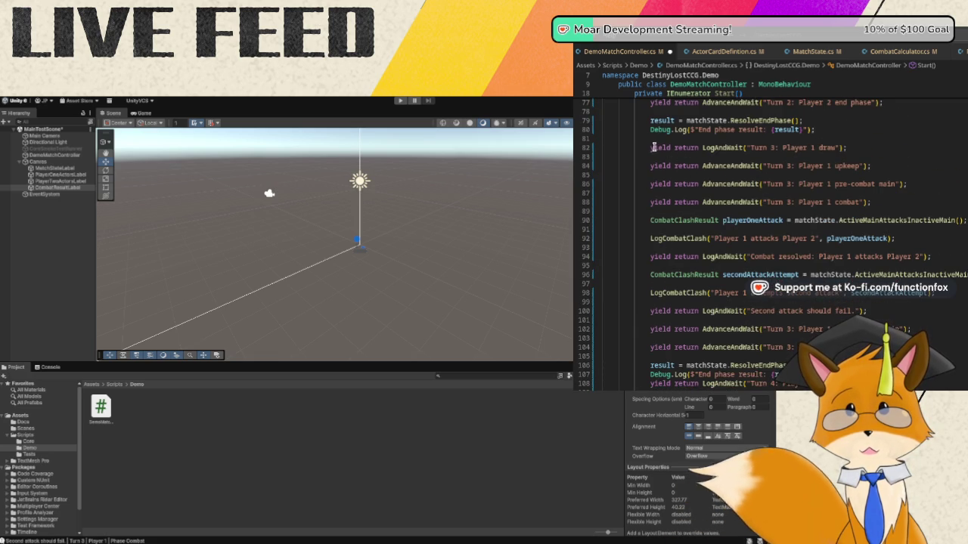
pyautogui.moveTo(651, 147)
pyautogui.mouseDown()
pyautogui.moveTo(847, 157)
pyautogui.moveTo(827, 183)
pyautogui.moveTo(959, 225)
pyautogui.moveTo(965, 237)
pyautogui.mouseUp()
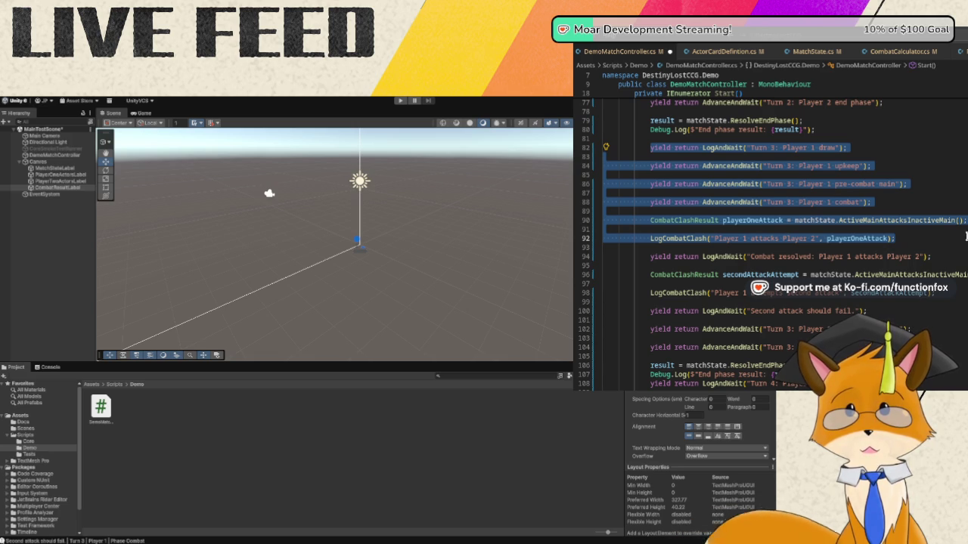
# - Copy the Turn 3 draw-through-attack lines and paste them below the Turn 5 line
pyautogui.hotkey('shift', 'Down')
pyautogui.hotkey('shift', 'End')
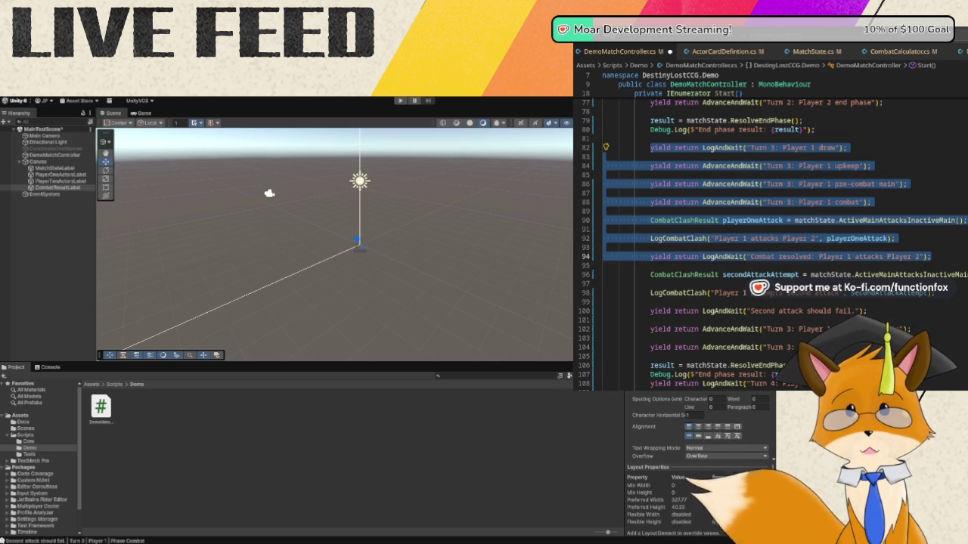
pyautogui.scroll(-5, 945, 252)
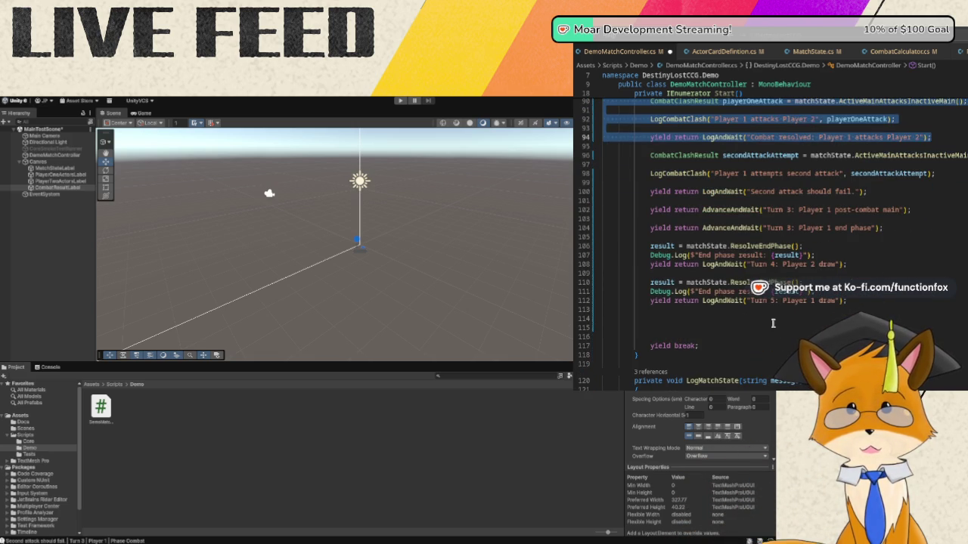
pyautogui.click(773, 323)
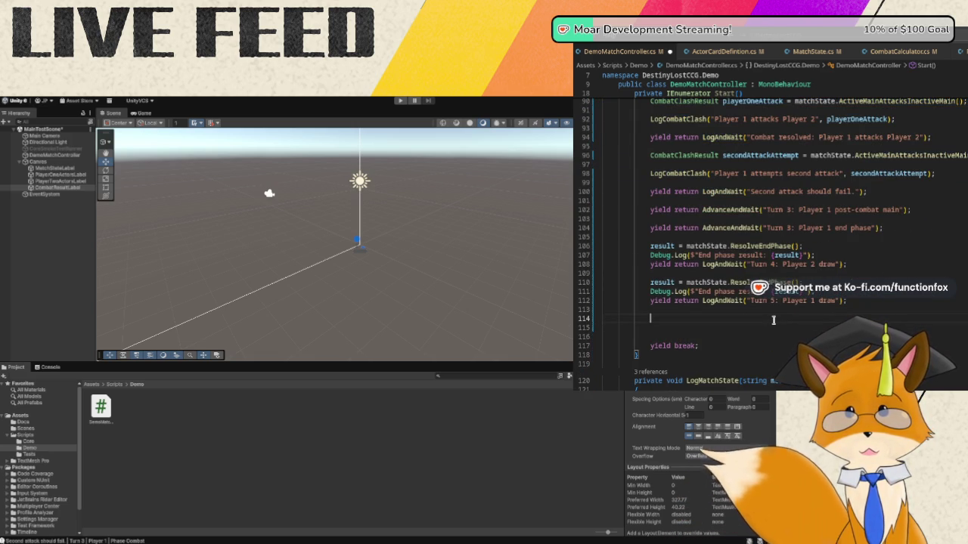
pyautogui.press('Up')
pyautogui.hotkey('ctrl', 'v')
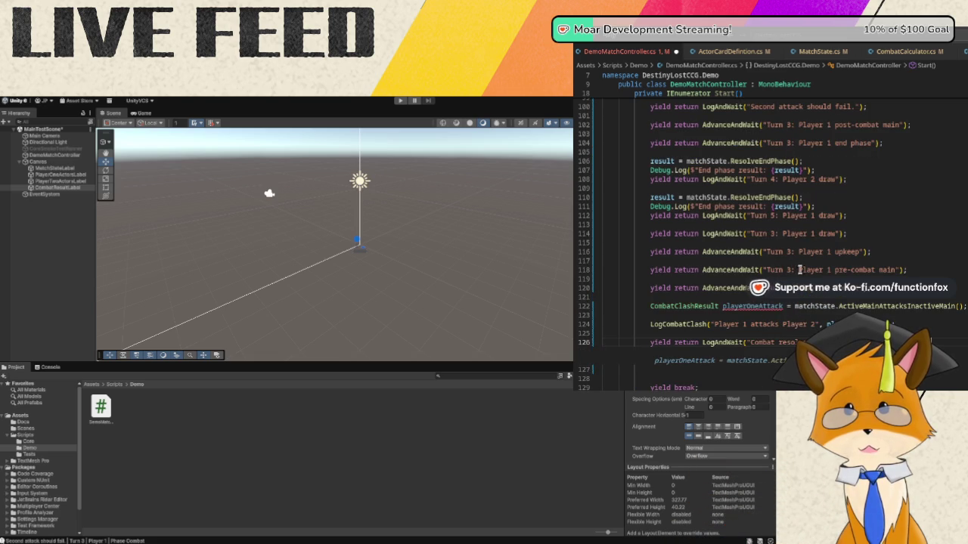
# - Remove the CombatClashResult type from the pasted line so playerOneAttack is reassigned, not redeclared
pyautogui.click(696, 306)
pyautogui.doubleClick(696, 306)
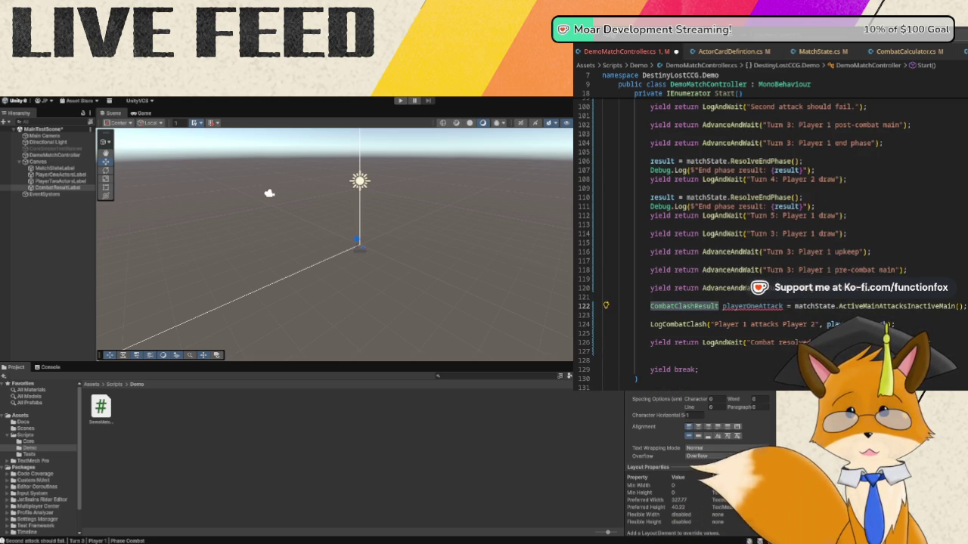
pyautogui.press('BackSpace')
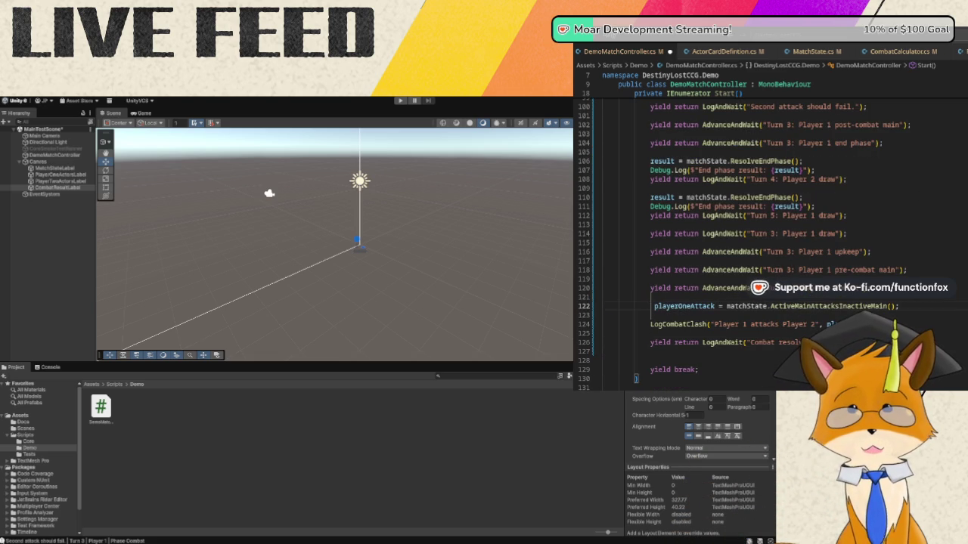
pyautogui.press('Delete')
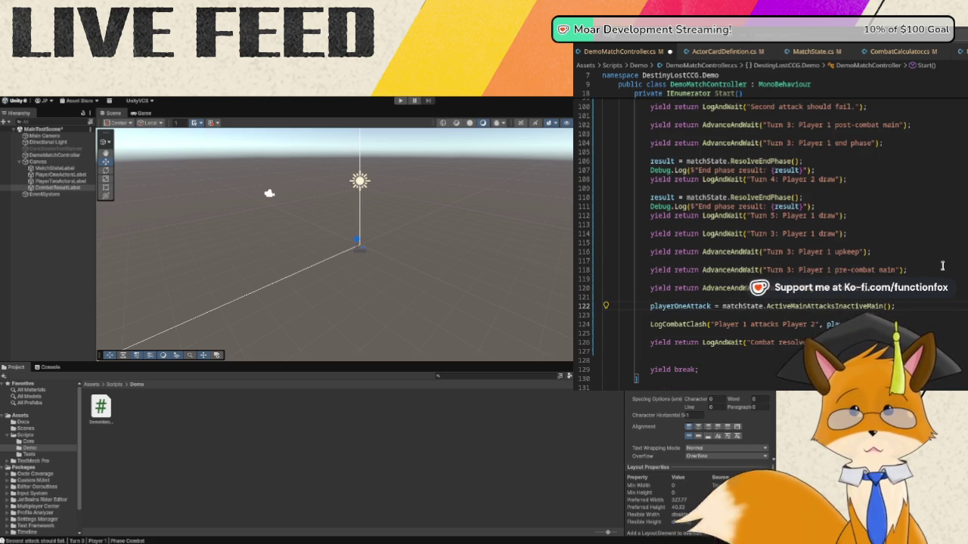
# - Delete the extra blank line before yield break and save DemoMatchController.cs
pyautogui.scroll(-1, 869, 299)
pyautogui.click(672, 333)
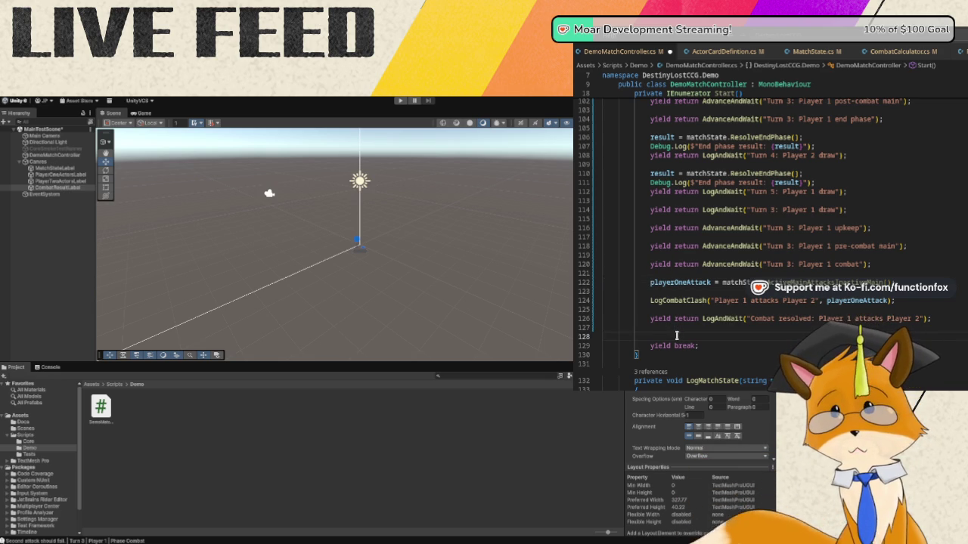
pyautogui.press('BackSpace')
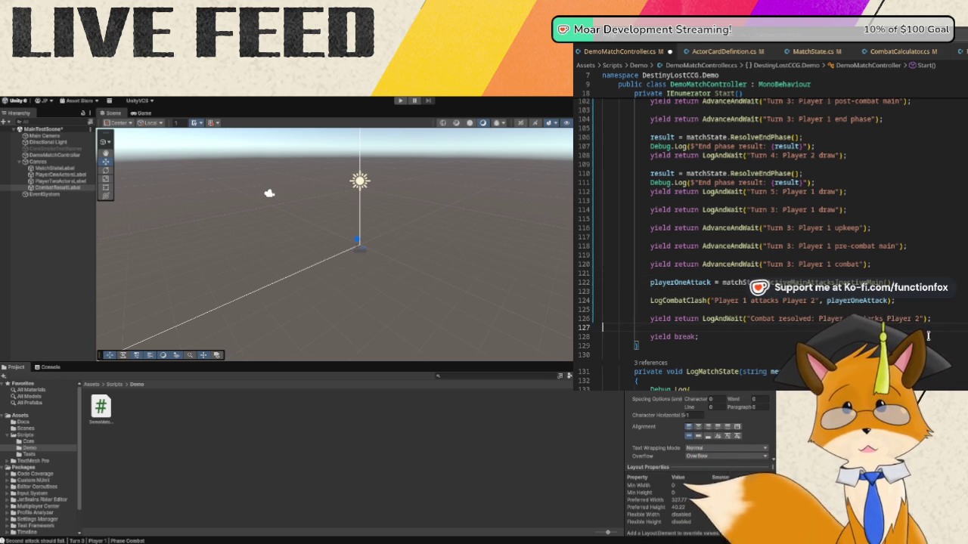
pyautogui.hotkey('ctrl', 's')
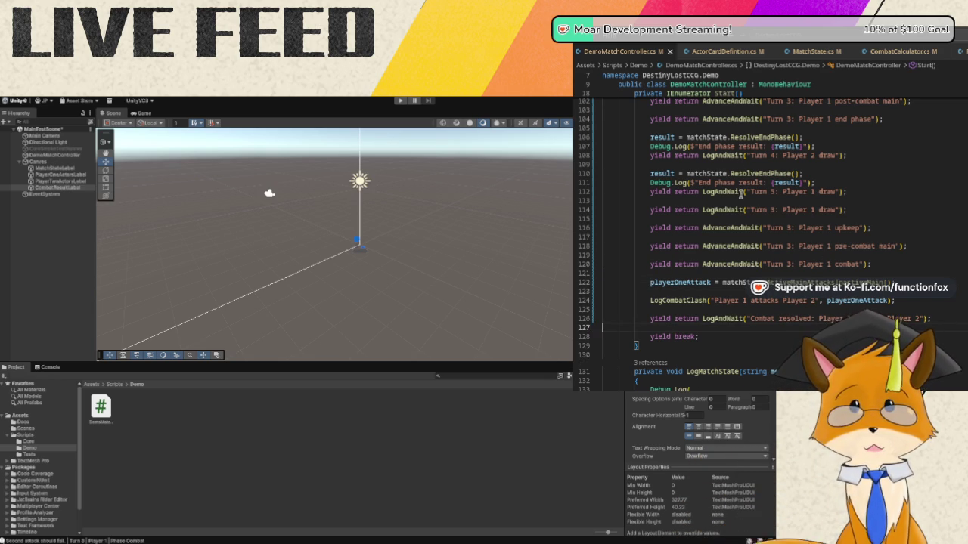